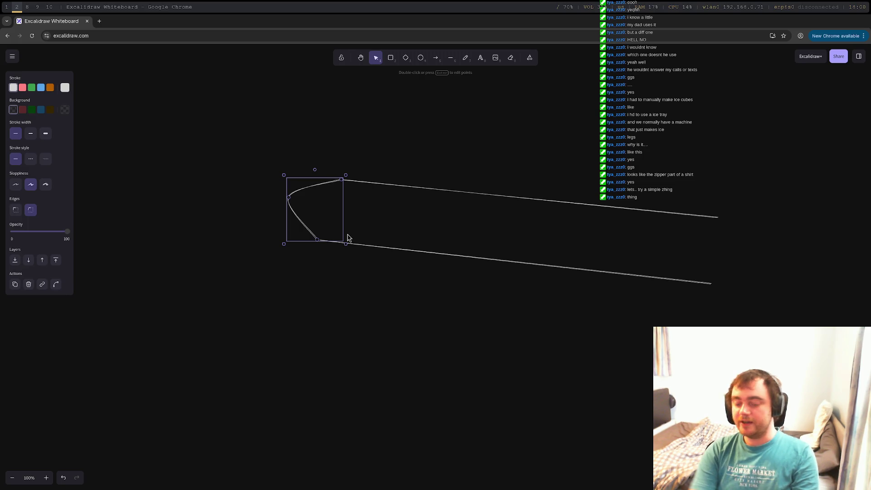
Delete the stray curve and draw the bar's left and right end edges
key(Delete)
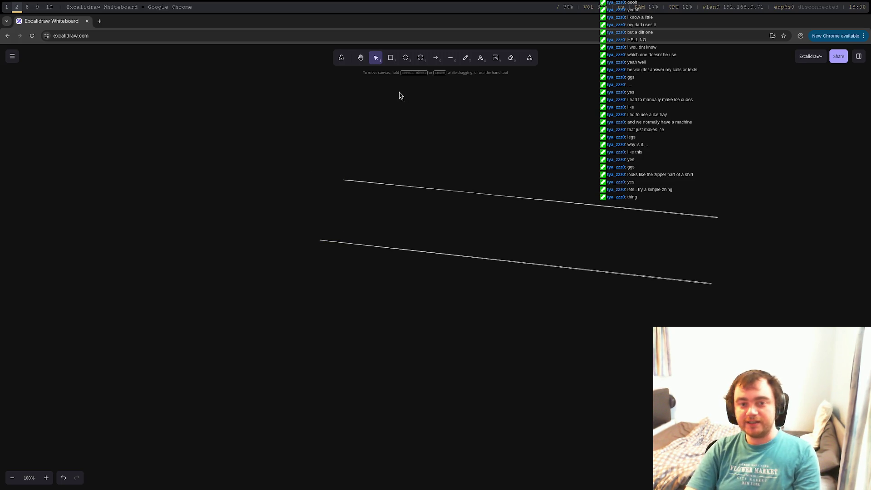
click(452, 61)
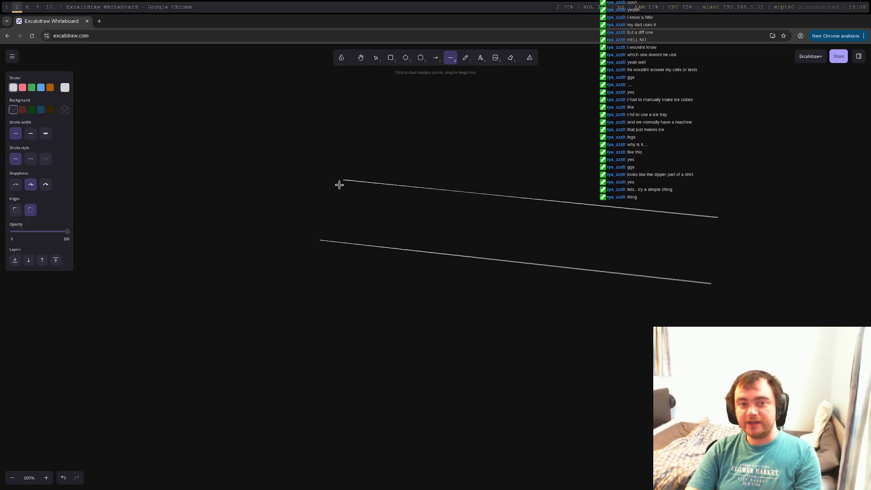
drag(343, 180, 321, 241)
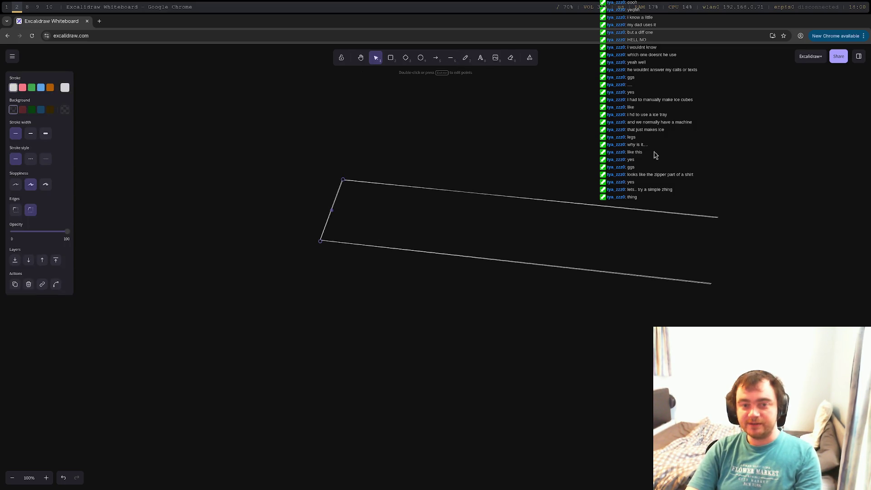
click(452, 62)
drag(719, 218, 710, 284)
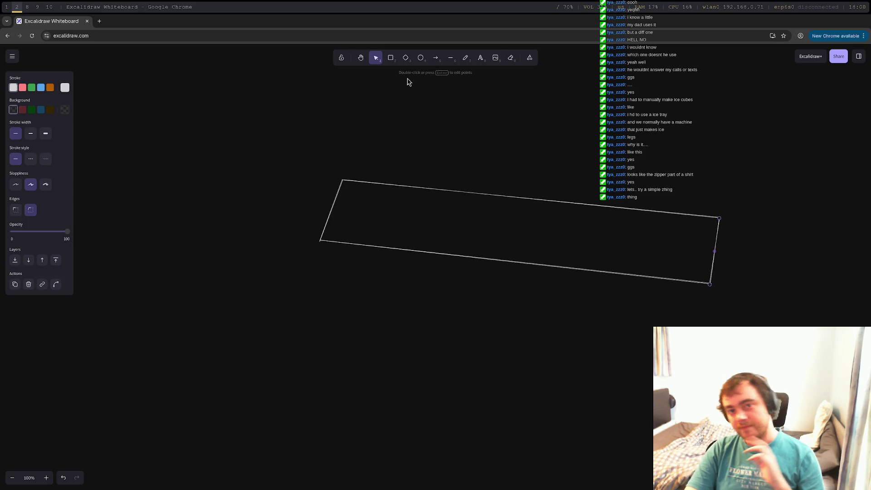
Draw the depth edges from the left corner and down the bar's right end
click(455, 64)
mouse_move(320, 240)
mouse_down()
mouse_move(320, 262)
mouse_move(714, 309)
mouse_up()
click(451, 59)
click(451, 57)
click(451, 58)
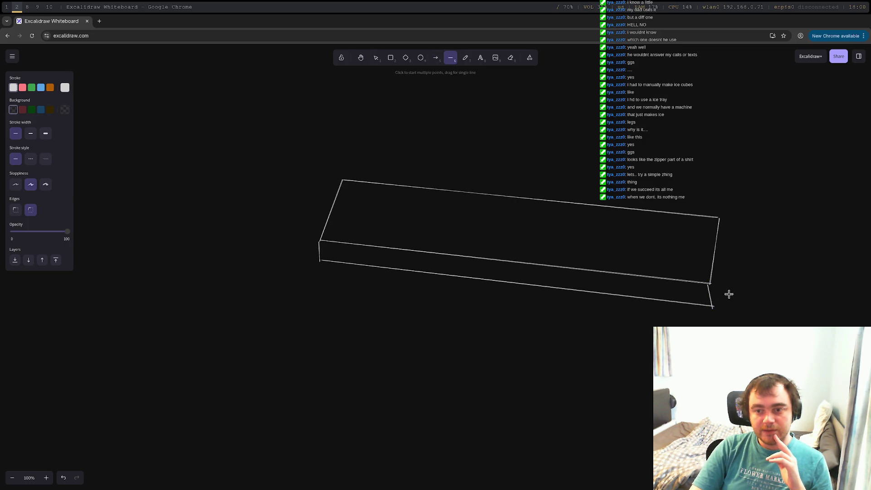
drag(725, 257, 714, 310)
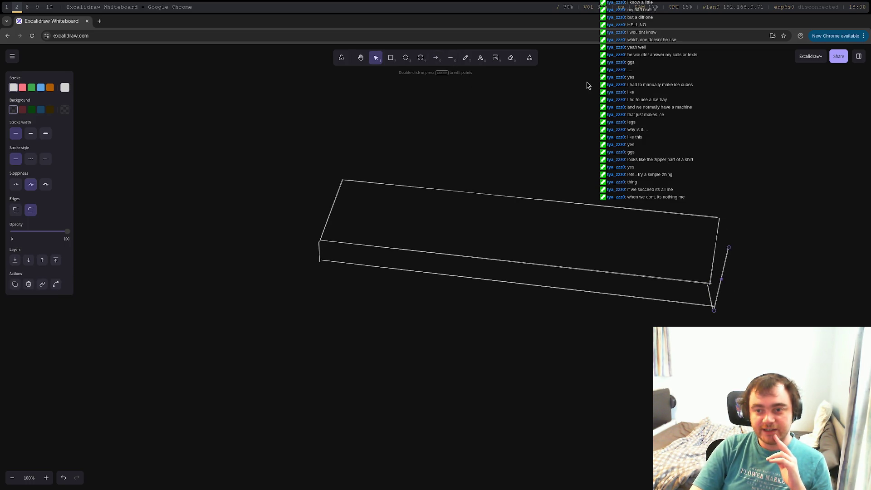
click(450, 57)
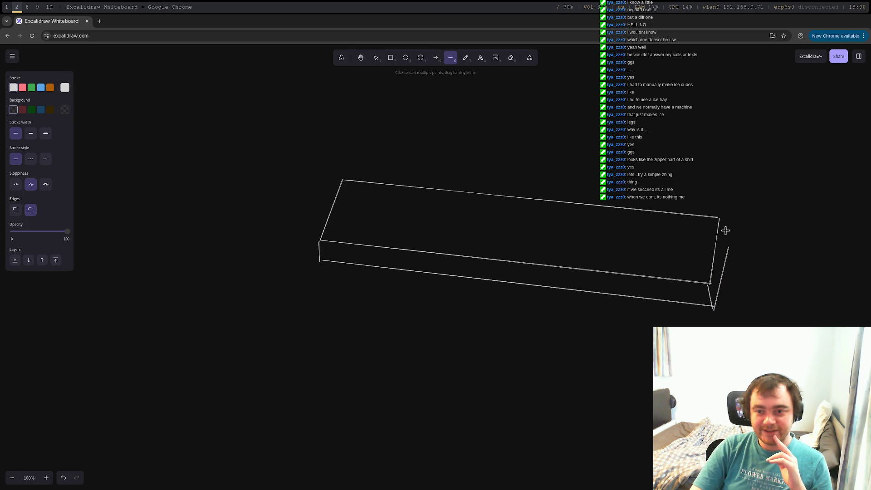
drag(719, 218, 723, 269)
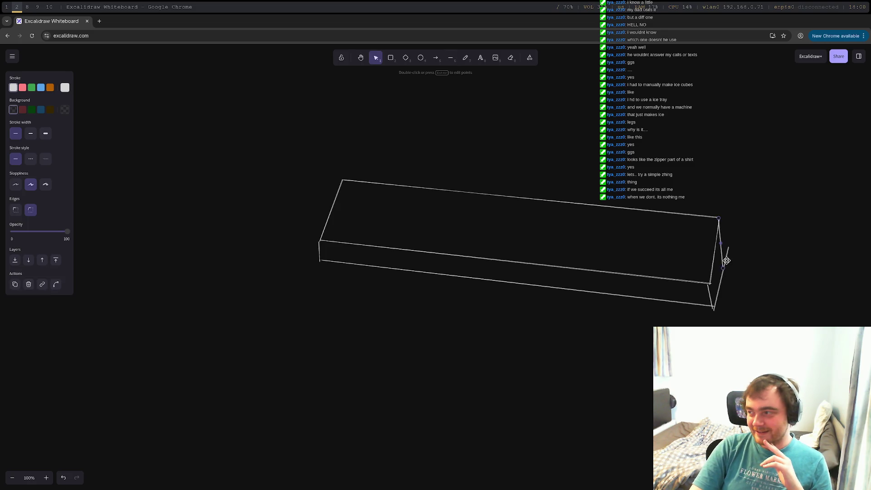
Drag the short right-end line's top endpoint to meet the adjacent edge
click(729, 248)
drag(729, 249, 722, 266)
click(791, 231)
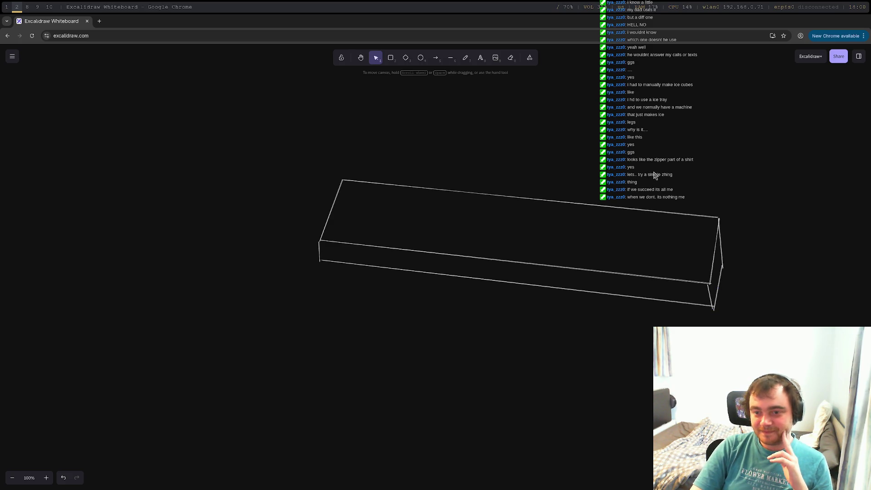
Draw a hole ellipse on the top face near the bar's left end, then pan the canvas right
key(o)
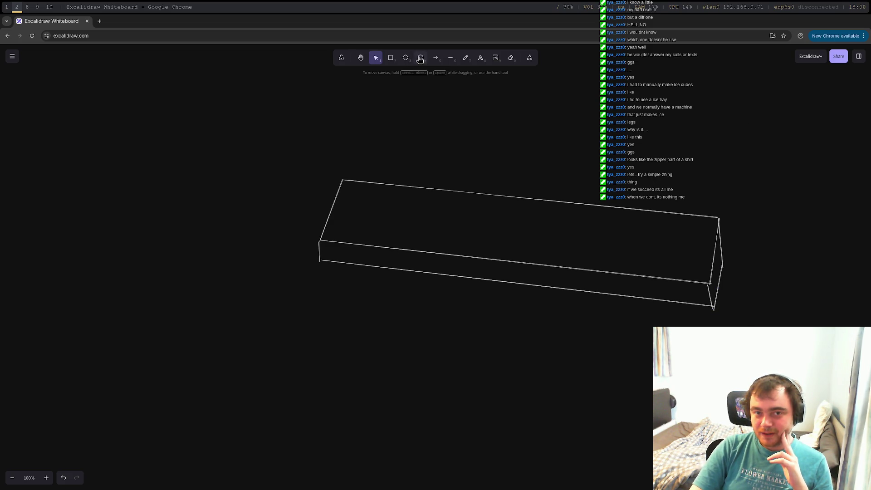
drag(354, 201, 423, 242)
drag(405, 203, 393, 195)
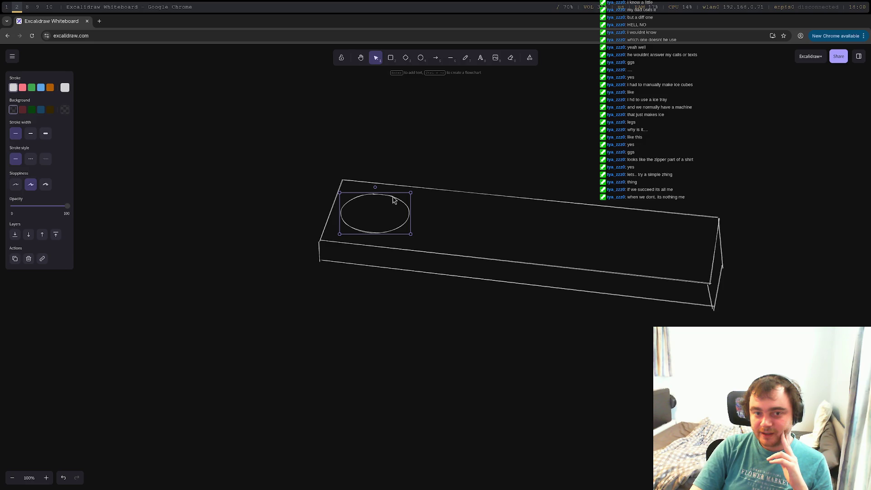
click(359, 329)
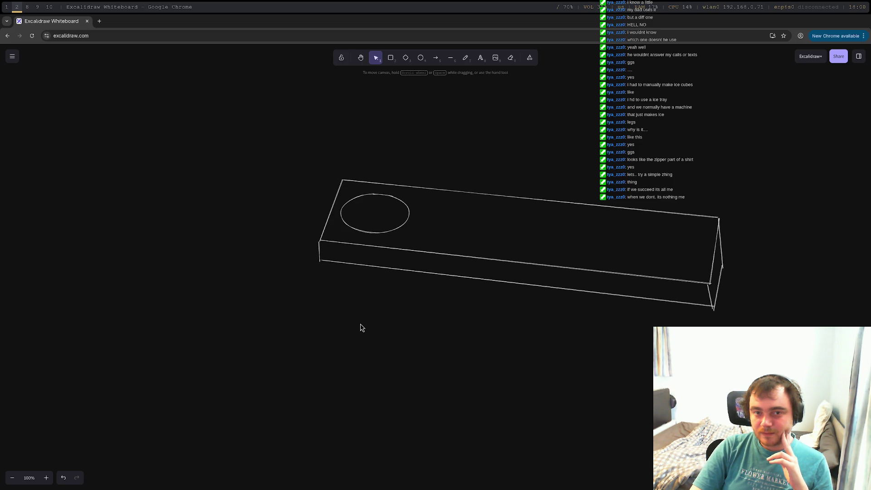
middle_drag(359, 284, 525, 268)
click(391, 58)
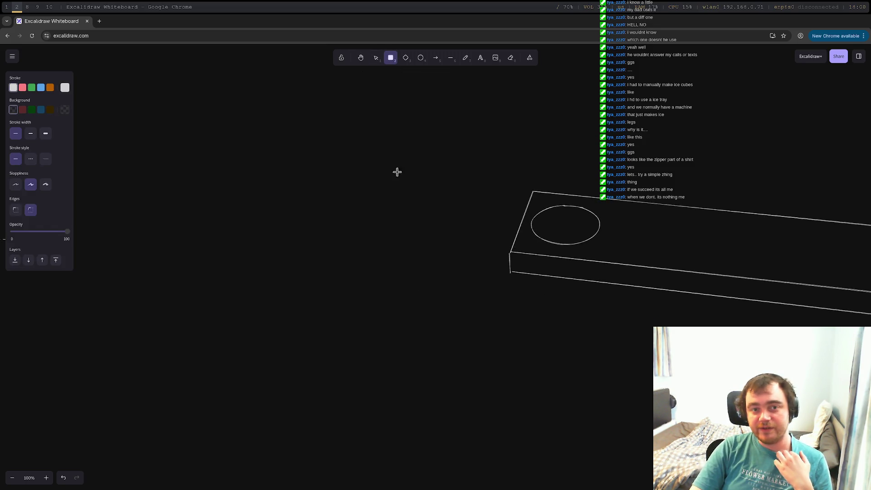
Redraw the rectangle left of the bar with sharp corners and make it shorter
mouse_move(301, 183)
mouse_down()
mouse_move(422, 284)
mouse_move(426, 301)
mouse_up()
key(Delete)
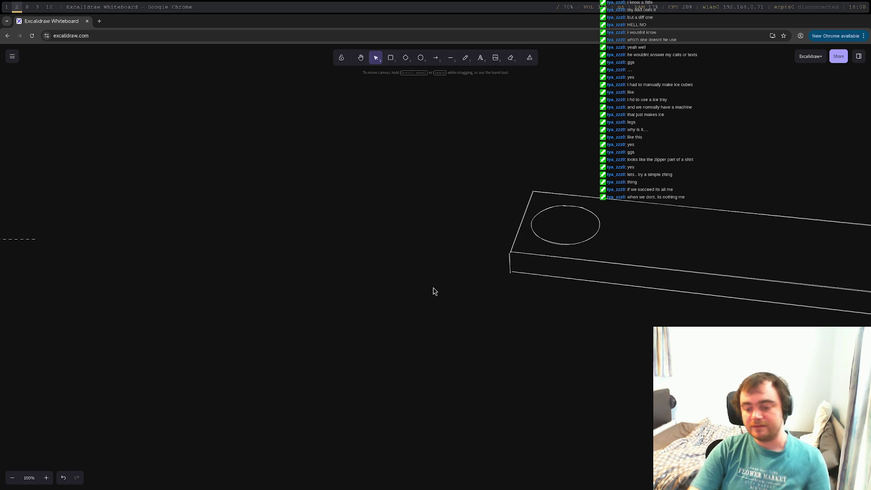
click(390, 58)
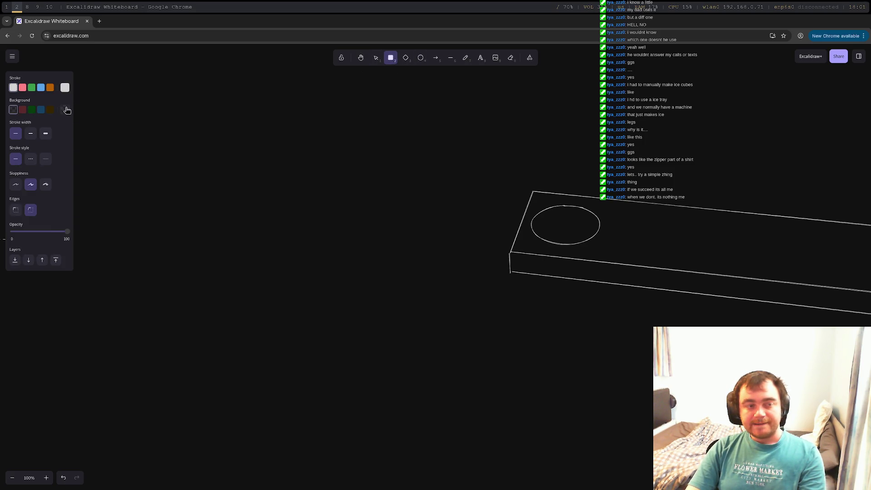
click(15, 210)
mouse_move(295, 185)
mouse_down()
mouse_move(405, 277)
mouse_move(425, 310)
mouse_up()
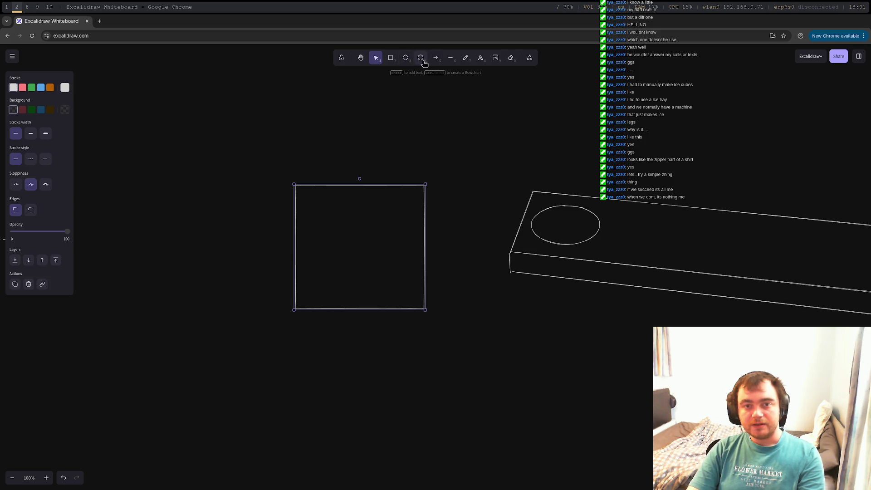
drag(426, 311, 442, 260)
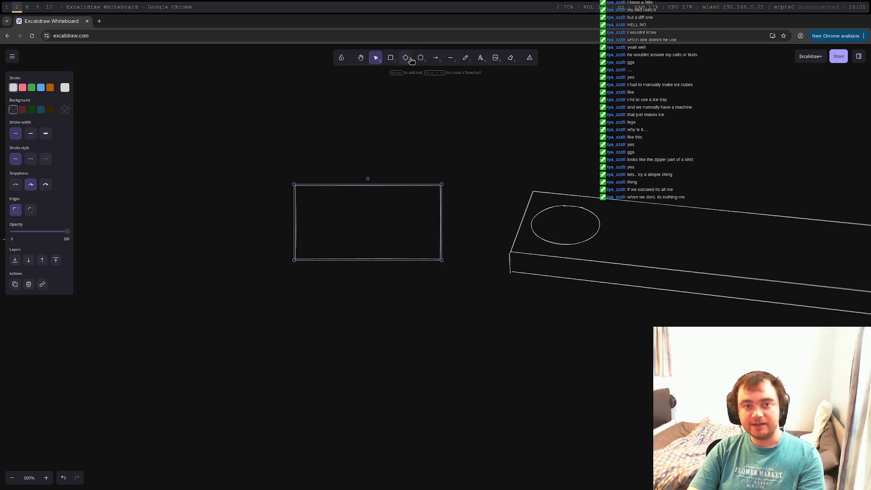
Draw an inner rectangle and a small rectangle straddling the outer one's top edge
click(391, 58)
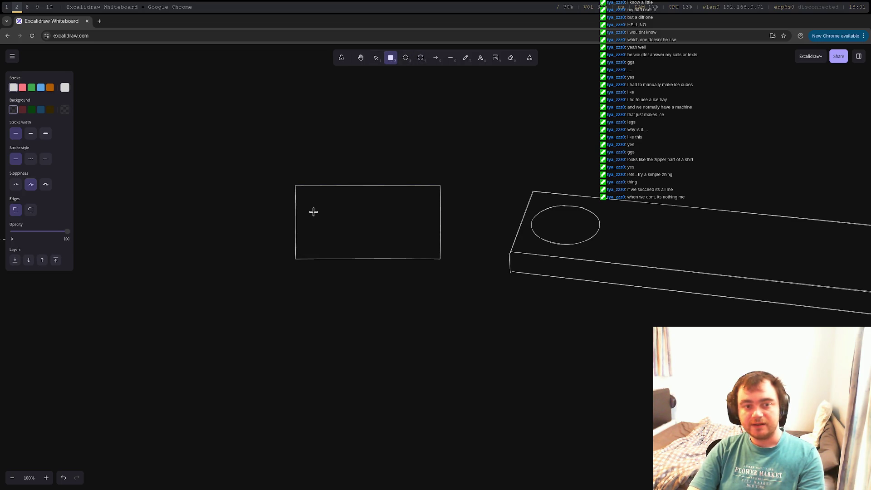
mouse_move(314, 206)
mouse_down()
mouse_move(357, 252)
mouse_move(424, 259)
mouse_up()
click(390, 58)
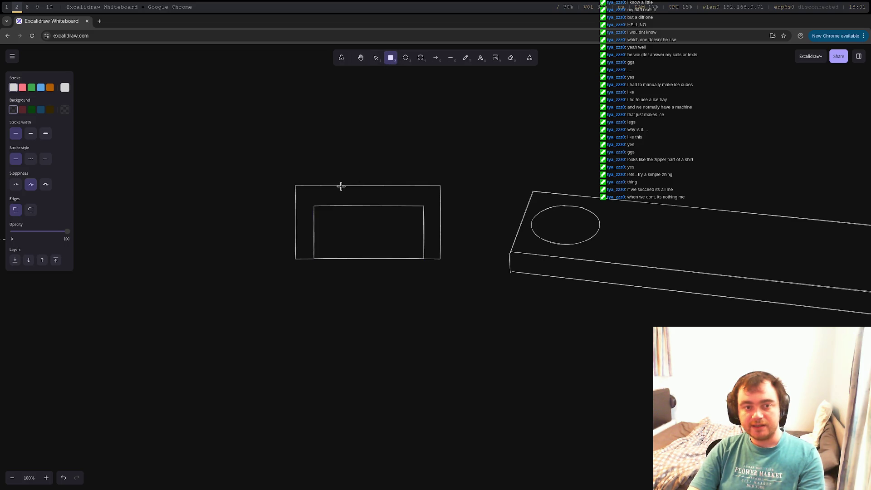
drag(335, 183, 405, 206)
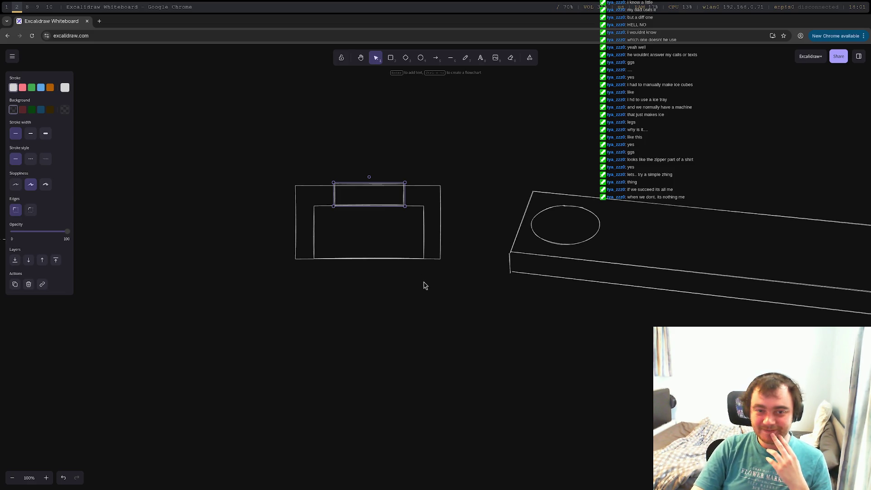
click(468, 233)
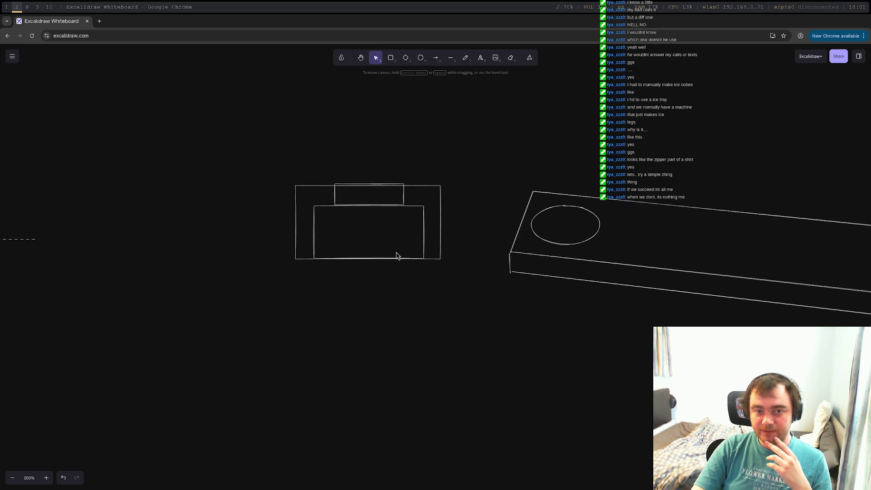
Draw a diamond in the small top rectangle and a long narrow rectangle below it, then switch to FreeCAD
click(406, 60)
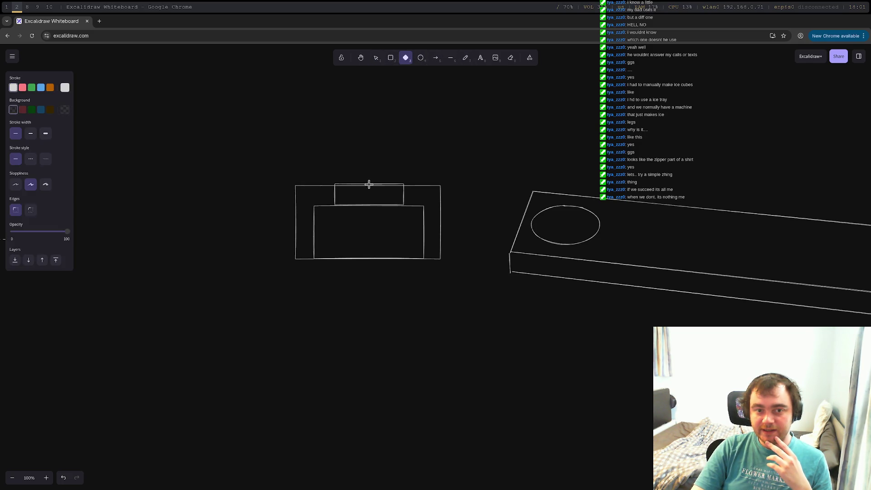
drag(351, 193, 391, 210)
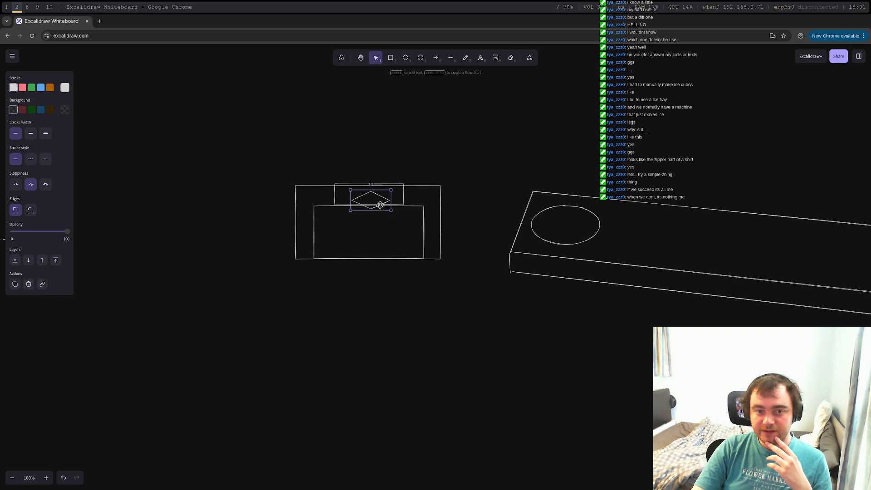
click(392, 62)
drag(362, 200, 384, 263)
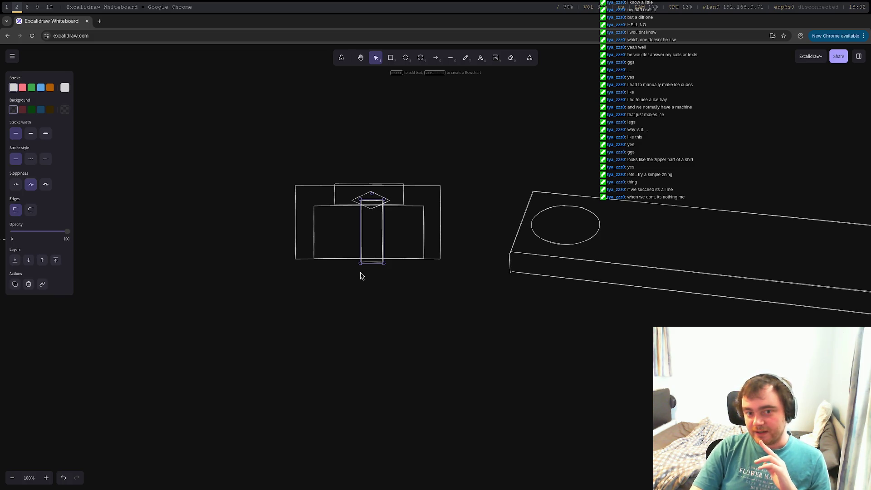
drag(370, 262, 371, 336)
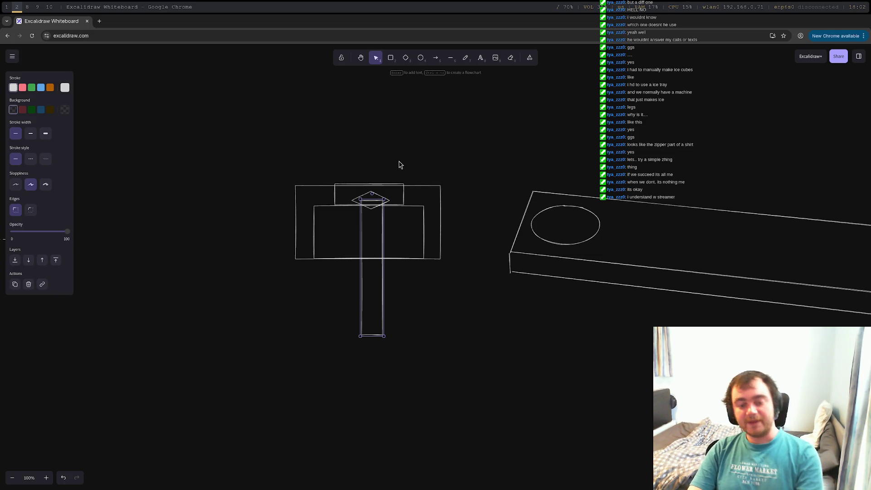
key(super+1)
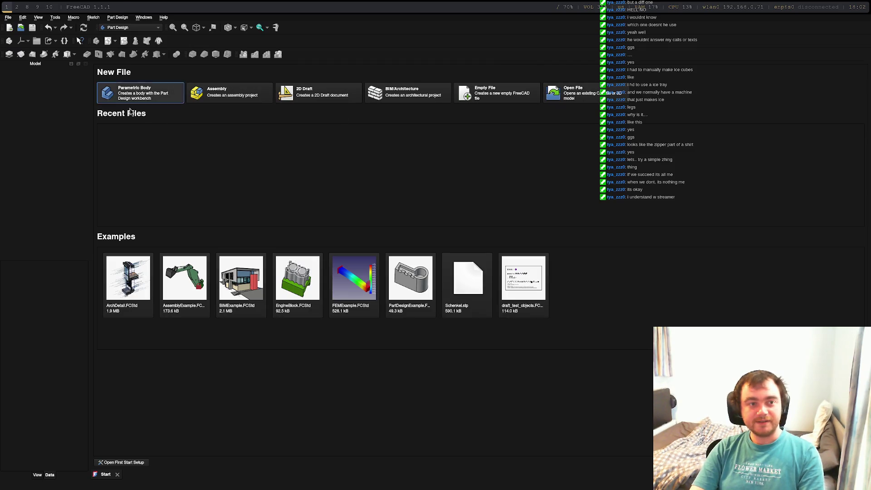
Create a new Body document and start a sketch attached to the XY plane
click(131, 96)
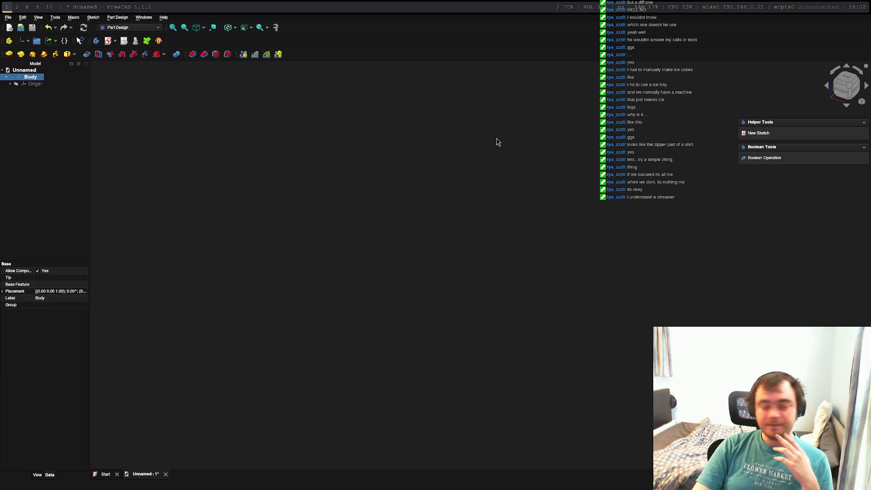
click(23, 71)
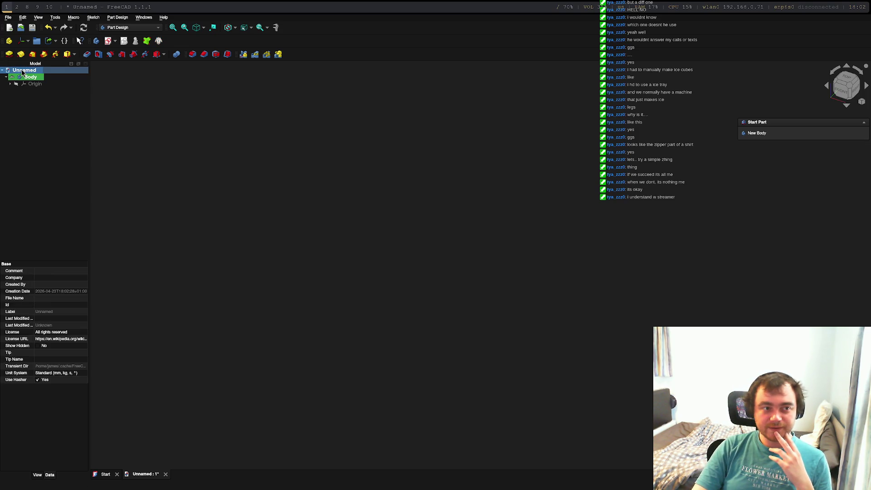
click(30, 78)
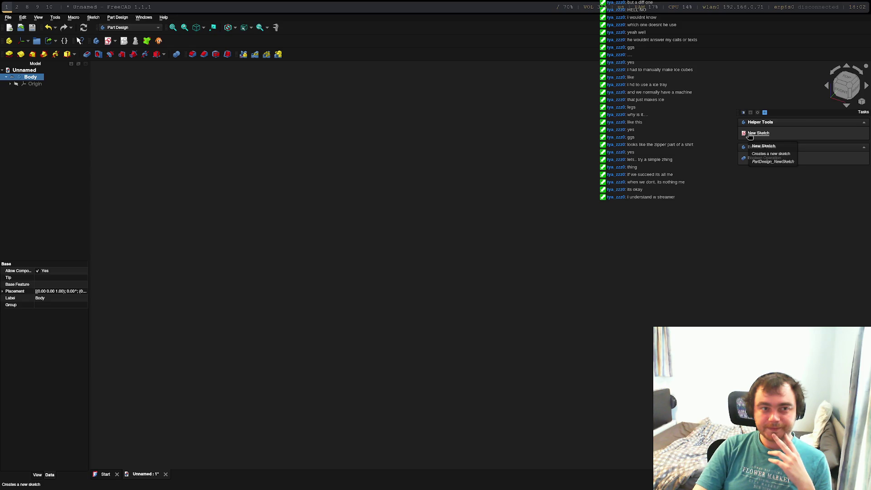
click(749, 134)
click(528, 261)
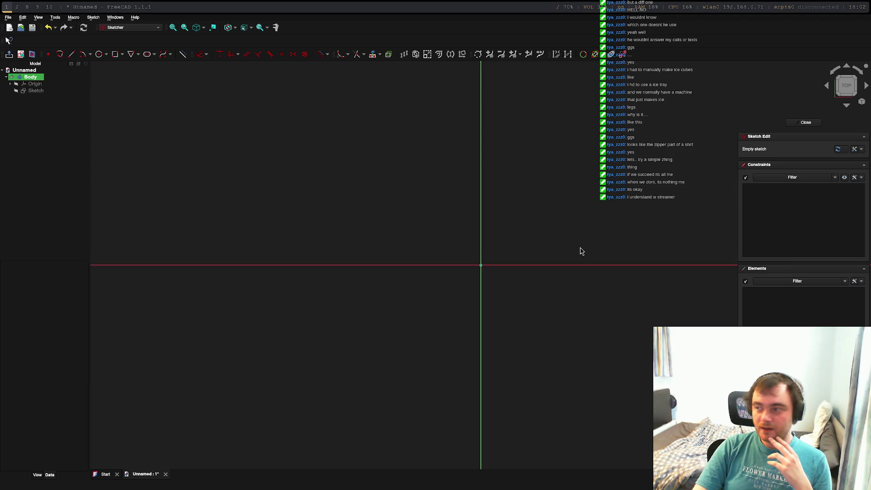
scroll(578, 256, down, 4)
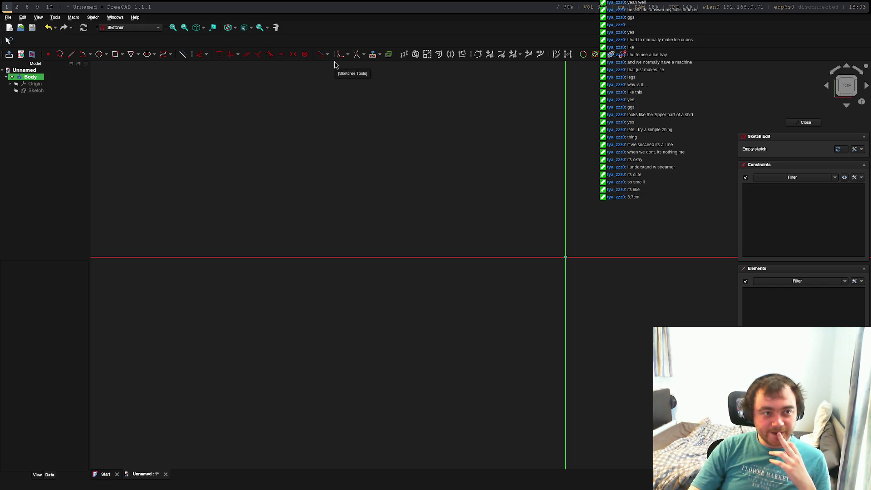
Draw a 37 mm by 10 mm rectangle with its first corner at the origin
click(115, 54)
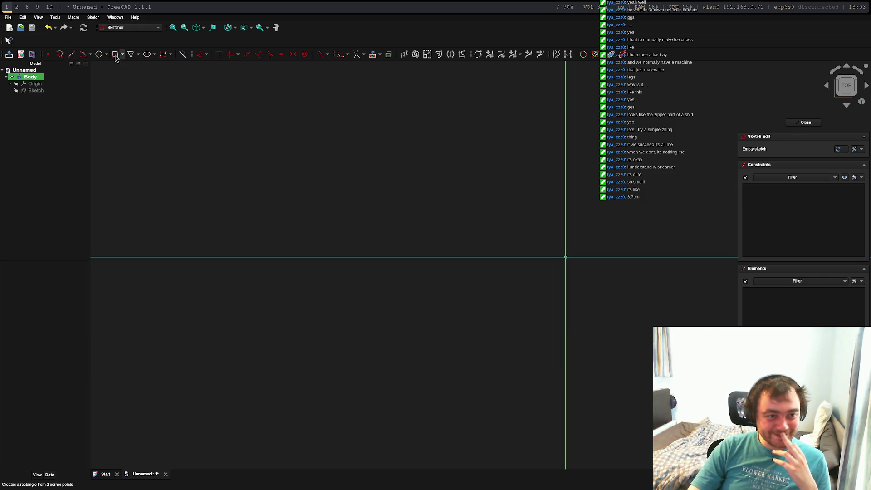
click(566, 257)
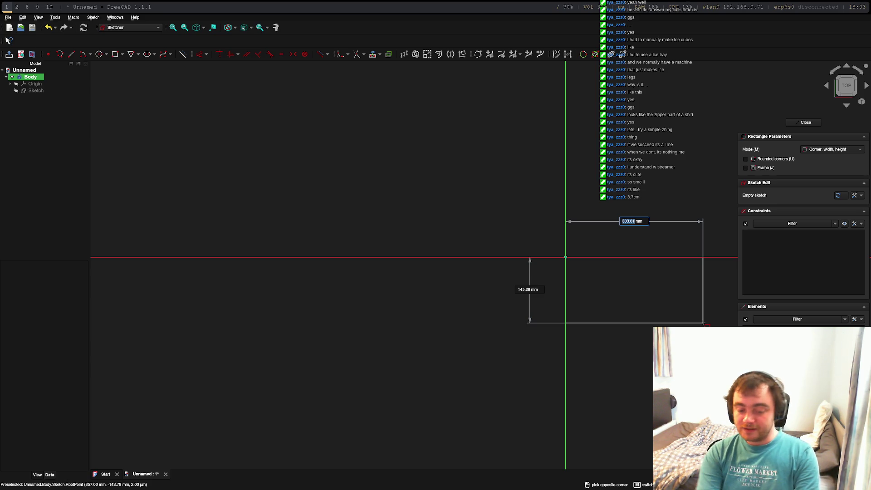
text(37)
key(Tab)
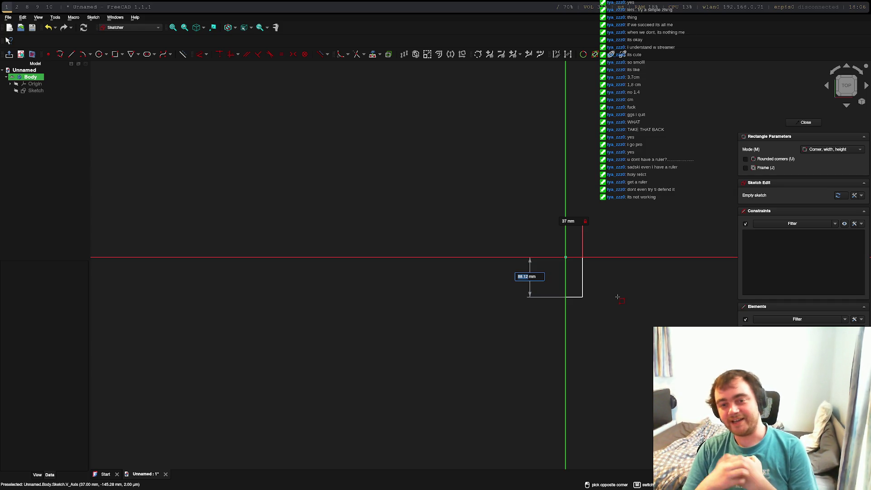
text(10)
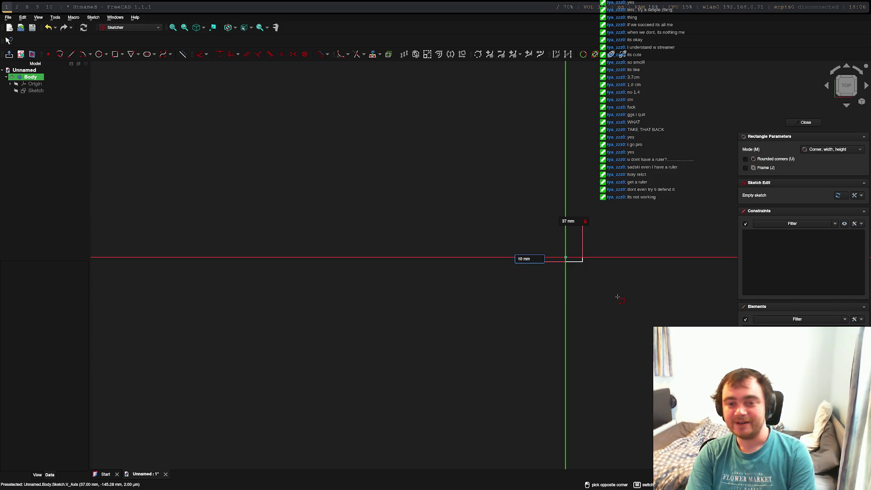
key(Return)
scroll(587, 277, up, 10)
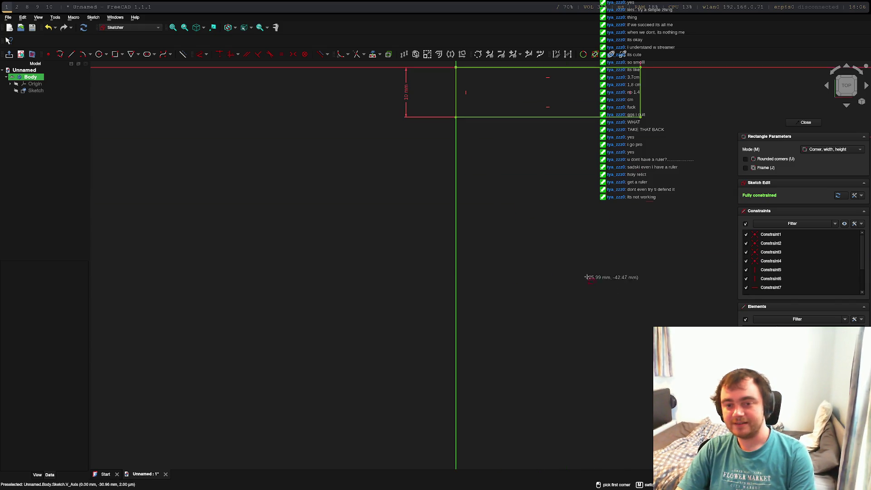
mouse_move(560, 160)
middle_down()
mouse_move(436, 432)
mouse_move(406, 241)
mouse_move(401, 271)
middle_up()
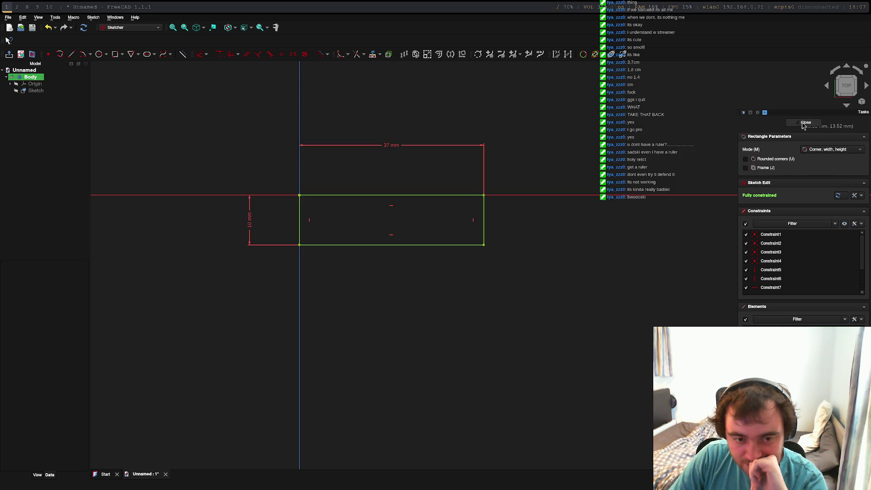
Close the sketch and pad the rectangle to 4 mm thickness
click(804, 125)
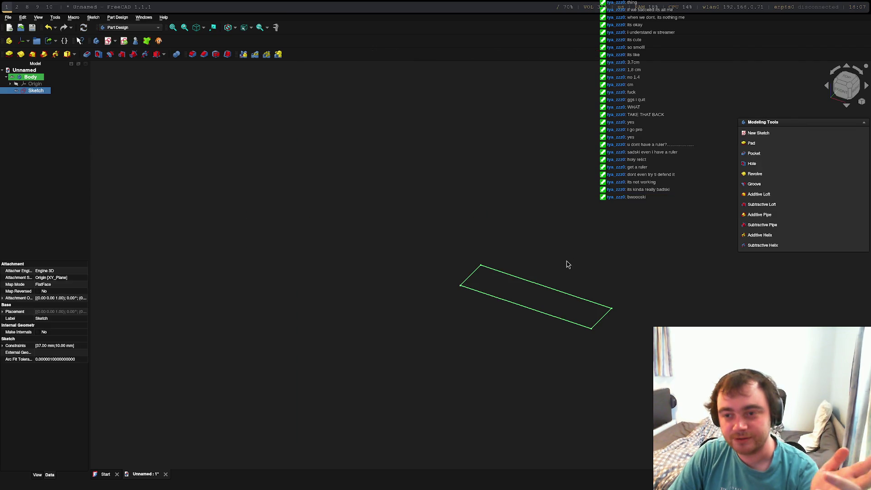
click(753, 144)
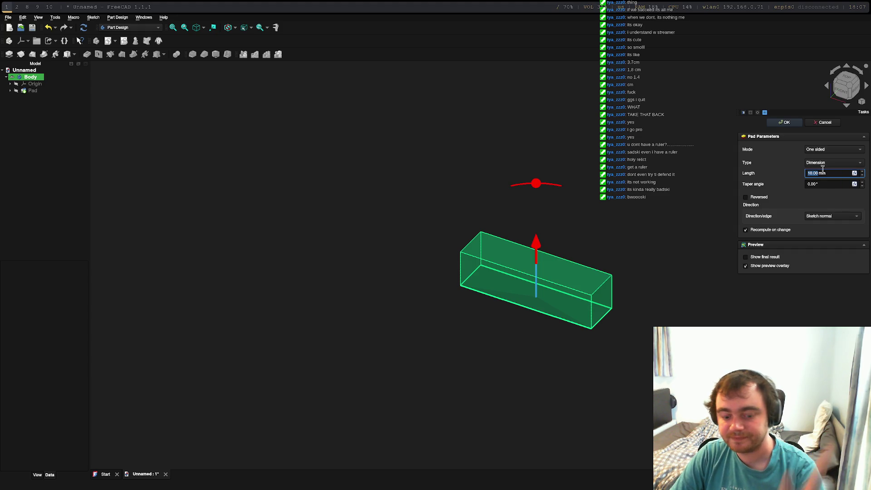
text(4)
key(Return)
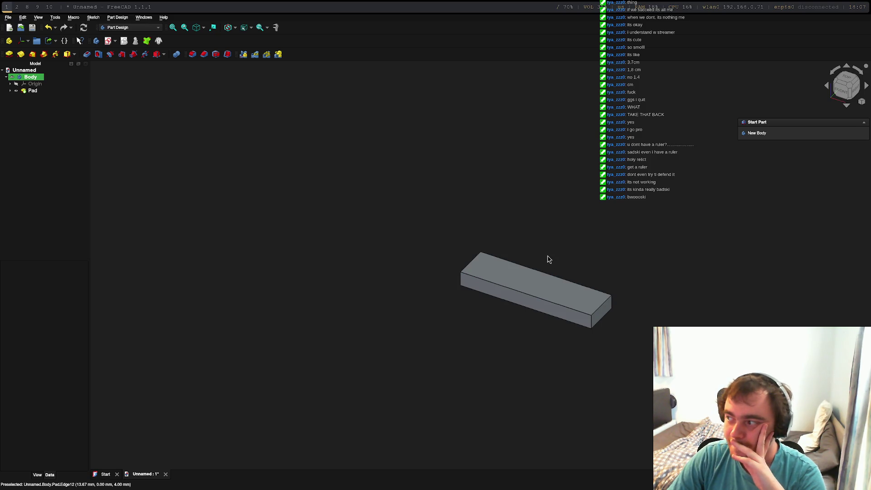
click(534, 277)
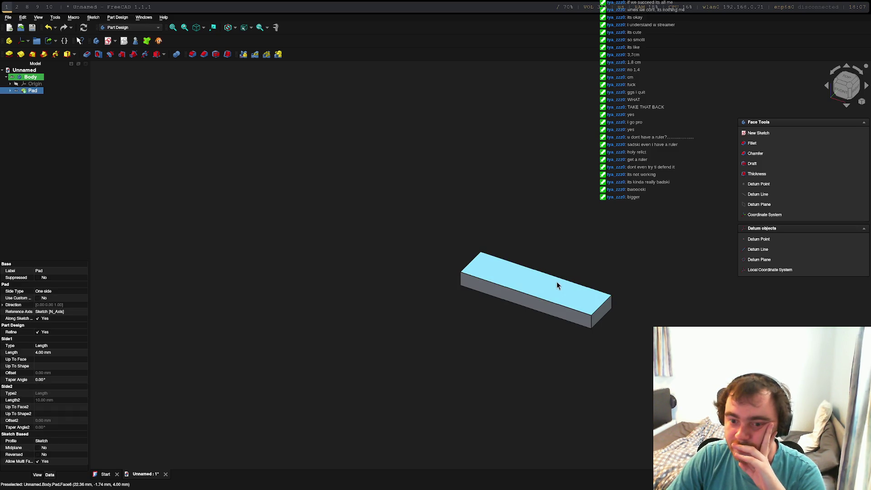
Start Sketch001 on the bar's top face and centre the view on it
right_click(525, 282)
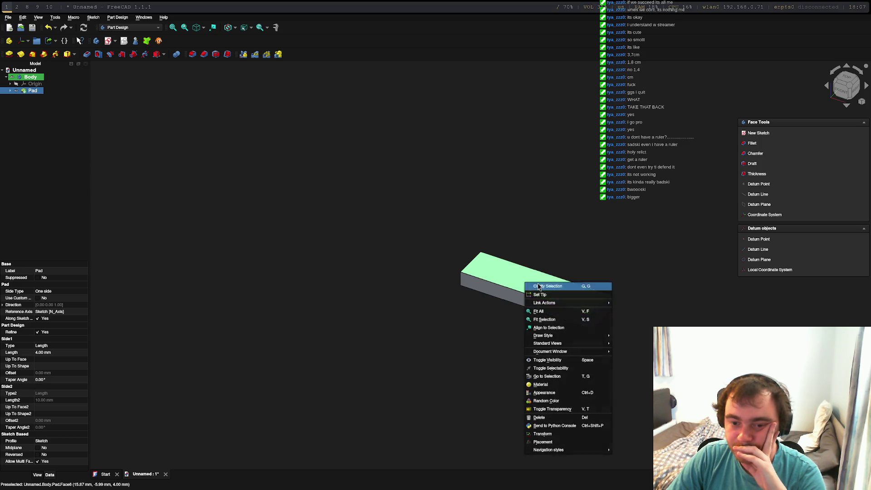
click(504, 262)
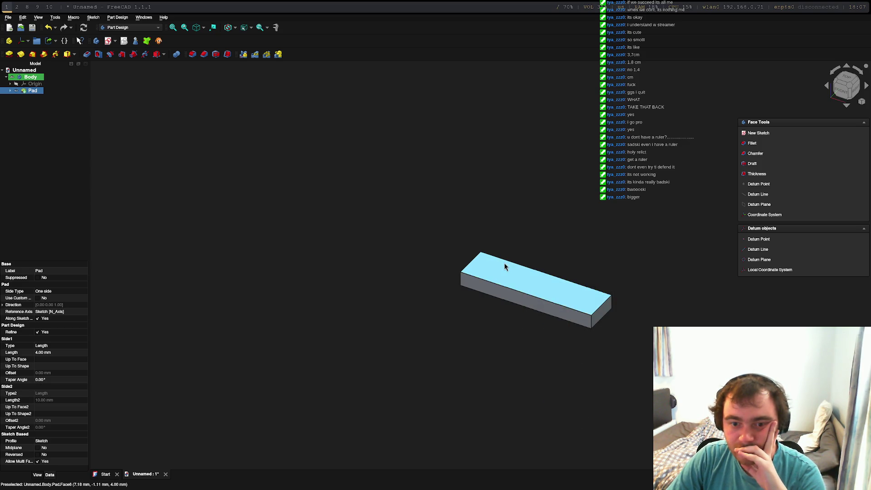
click(505, 262)
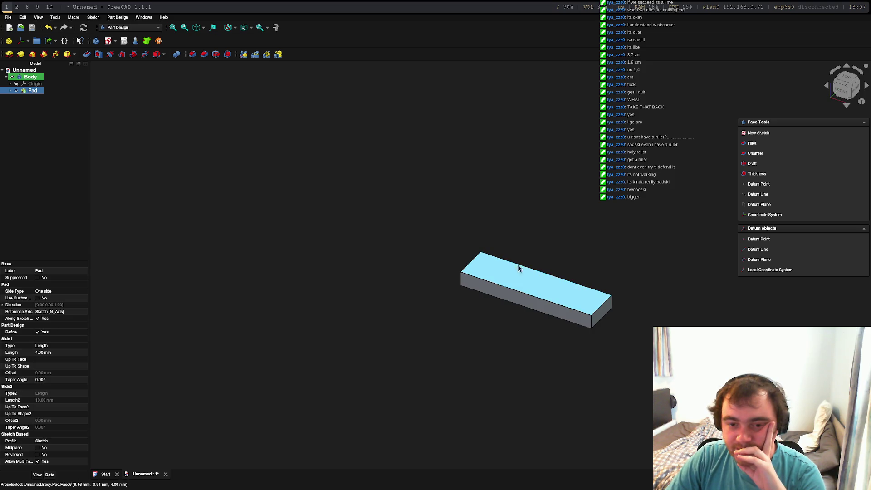
click(766, 133)
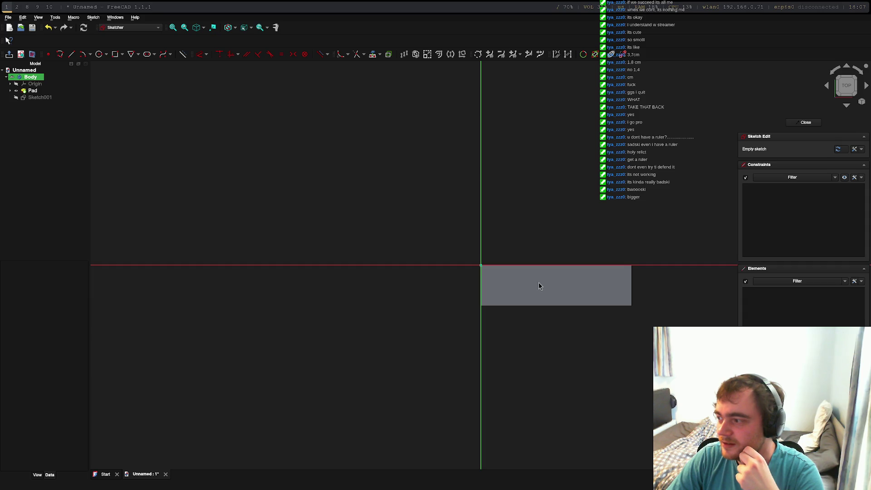
scroll(540, 284, up, 4)
mouse_move(566, 294)
middle_down()
mouse_move(366, 233)
mouse_move(383, 214)
mouse_move(443, 227)
middle_up()
scroll(432, 222, down, 1)
scroll(432, 222, up, 2)
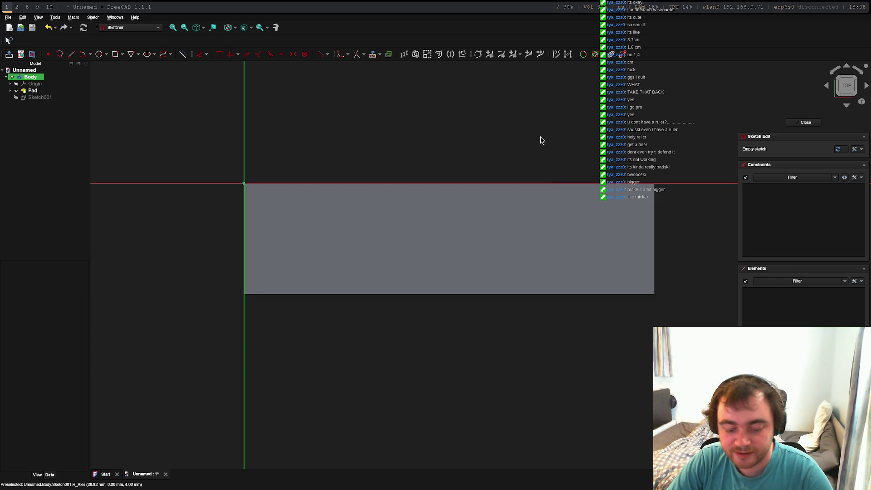
Discard the top-face sketch and reselect the rectangle sketch as one profile
key(ctrl+z)
key(ctrl+z)
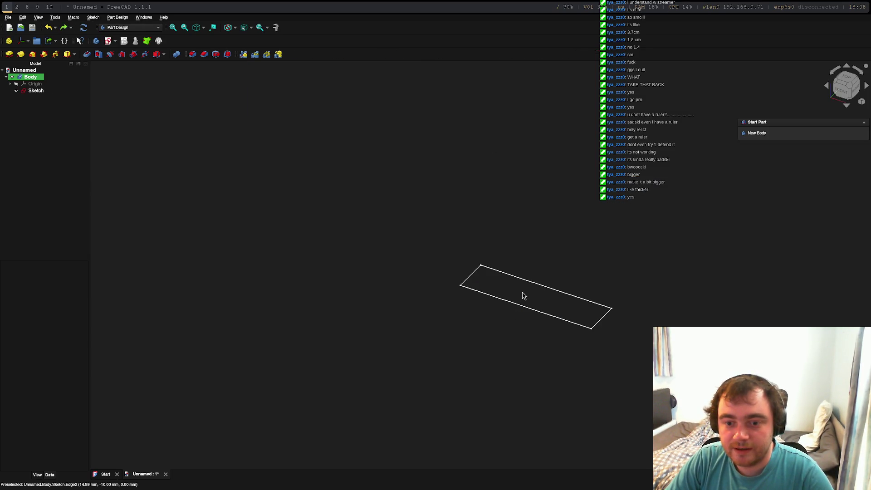
click(548, 287)
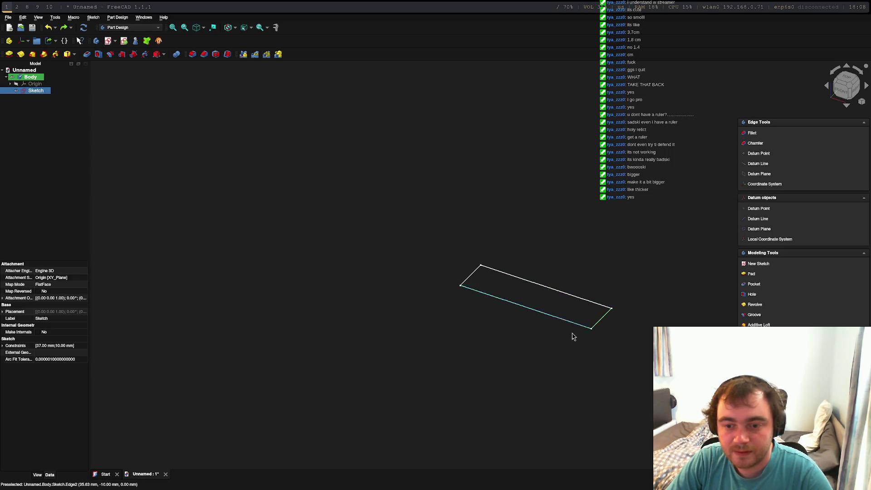
click(386, 228)
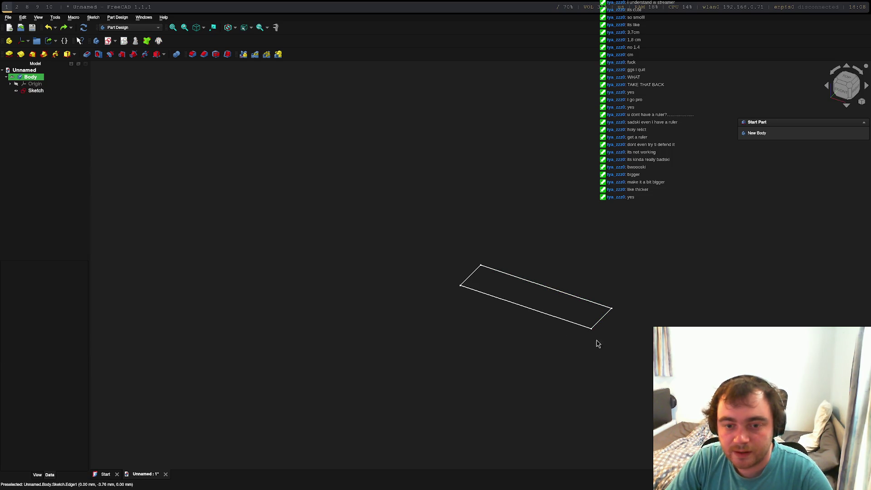
click(523, 280)
ctrl+click(603, 318)
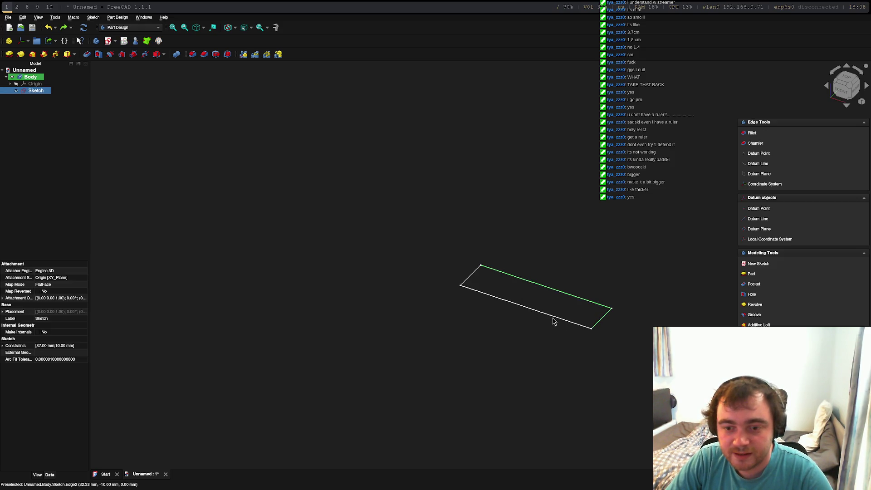
ctrl+click(468, 280)
ctrl+click(474, 290)
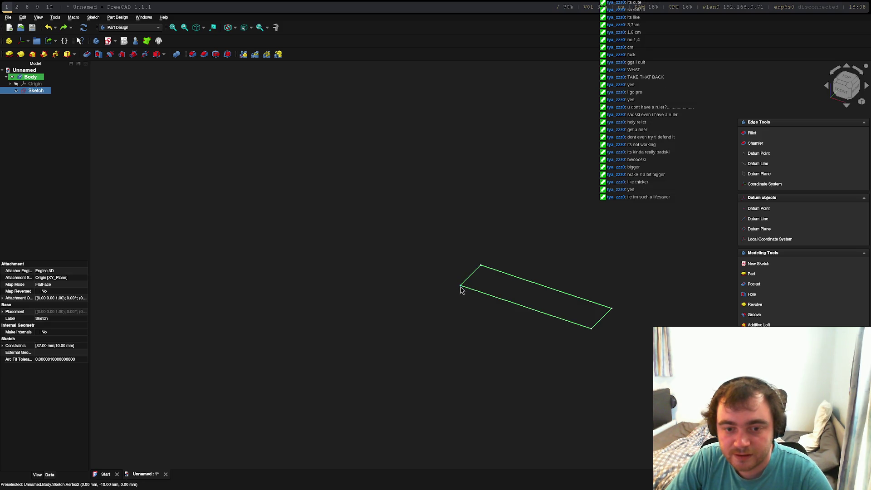
click(460, 287)
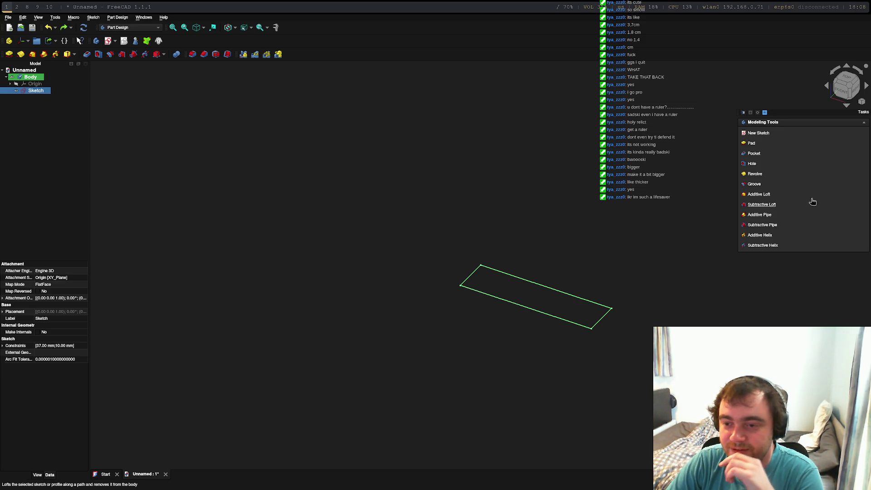
Pad the rectangle sketch to 6 mm
click(771, 144)
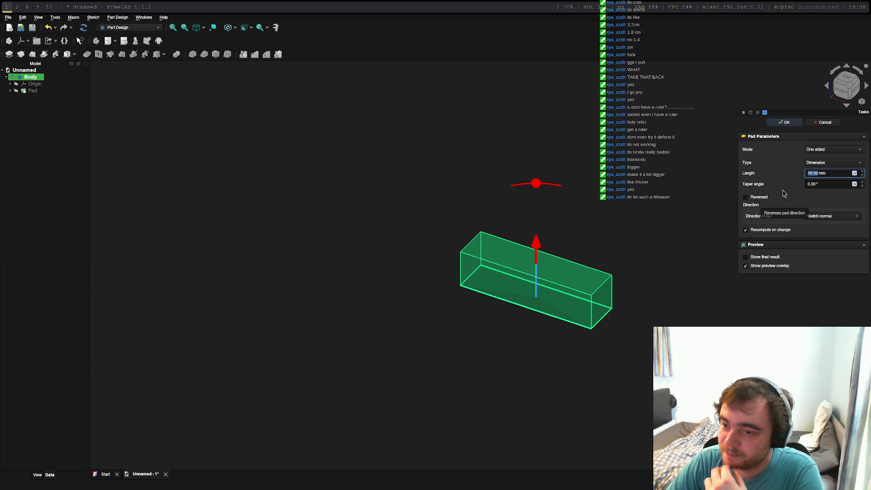
text(6)
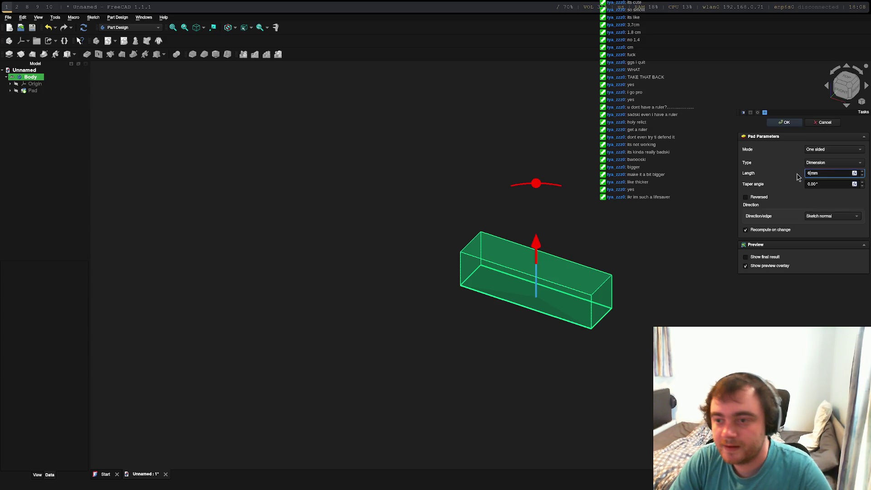
key(Return)
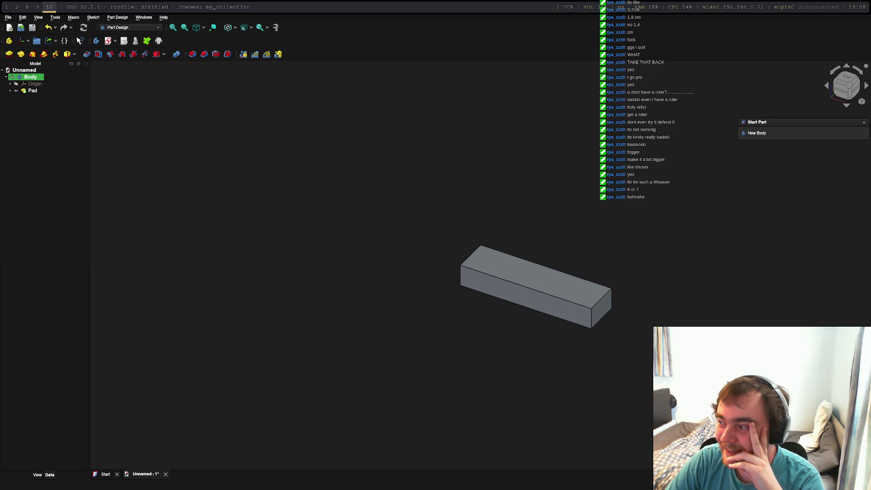
Open a new sketch on the 6 mm pad's top face, picking the Circle then Line tool
click(536, 274)
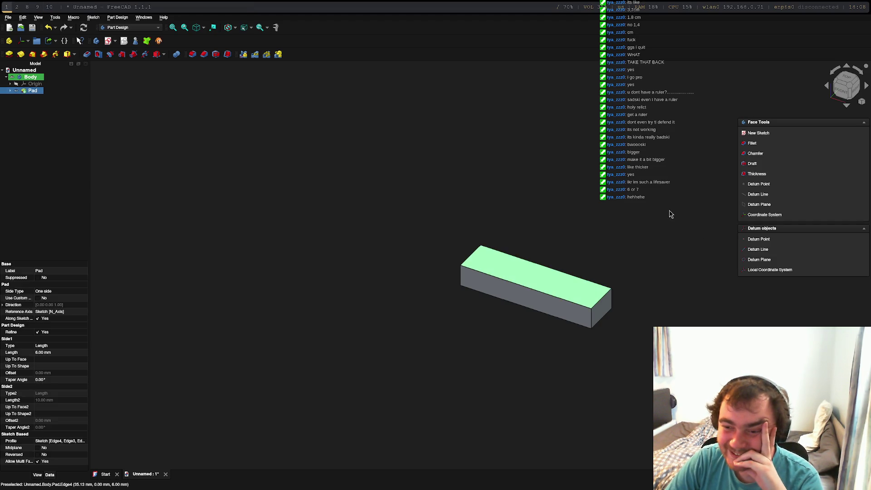
click(790, 133)
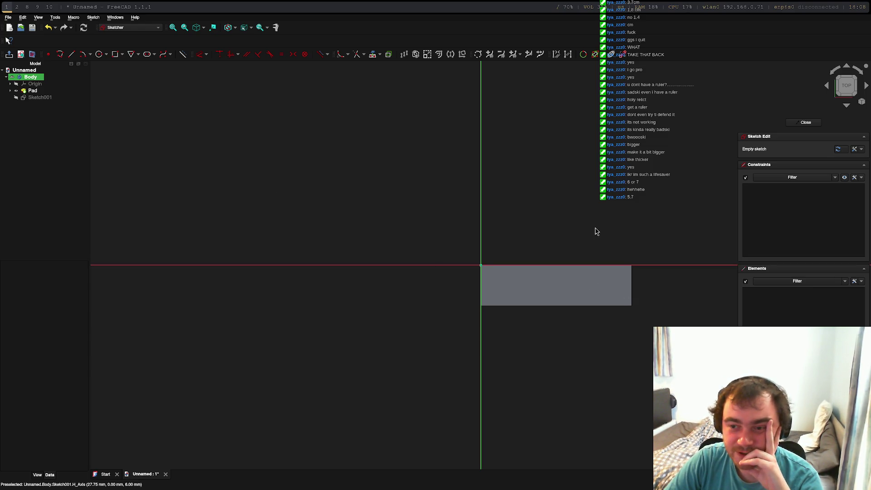
click(100, 55)
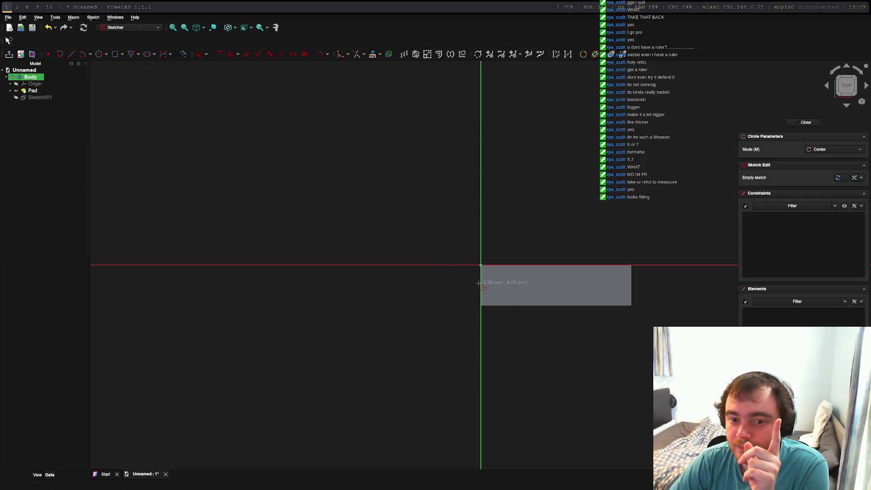
click(71, 57)
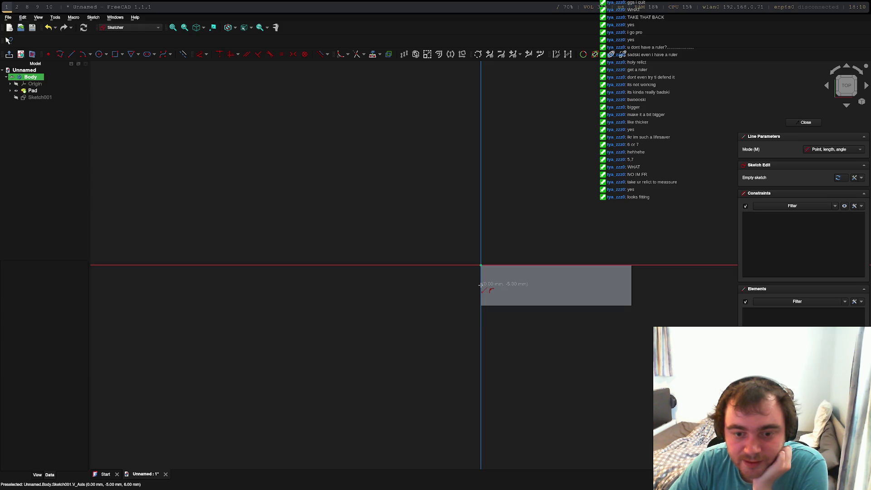
Draw a horizontal line at a 0° angle starting from the vertical axis
click(481, 285)
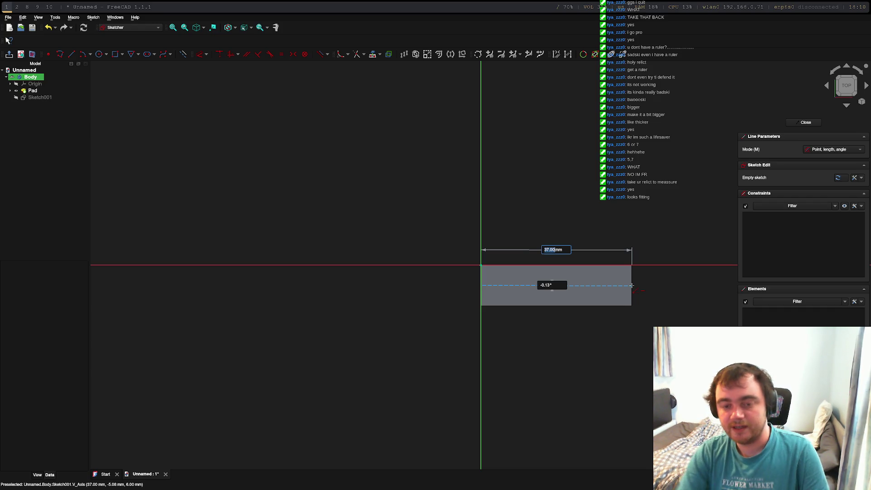
key(Tab)
text(0)
key(Tab)
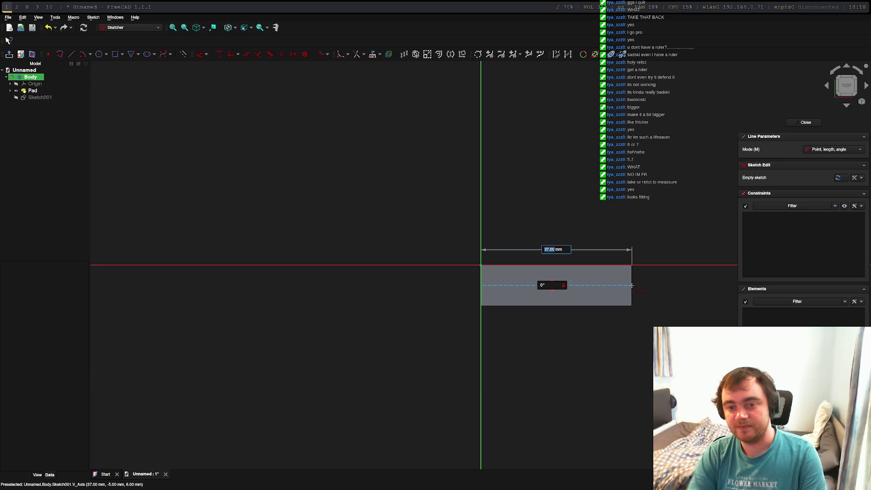
key(Return)
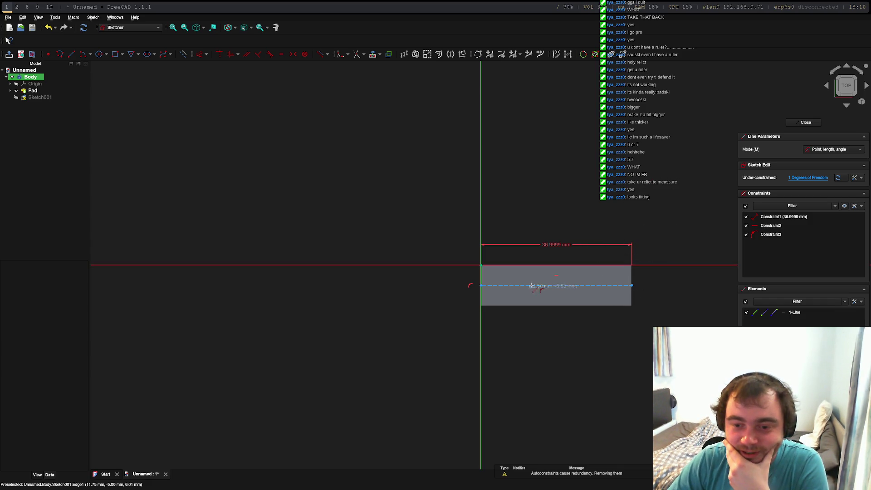
Set the line's length constraint to exactly 37 mm
click(790, 216)
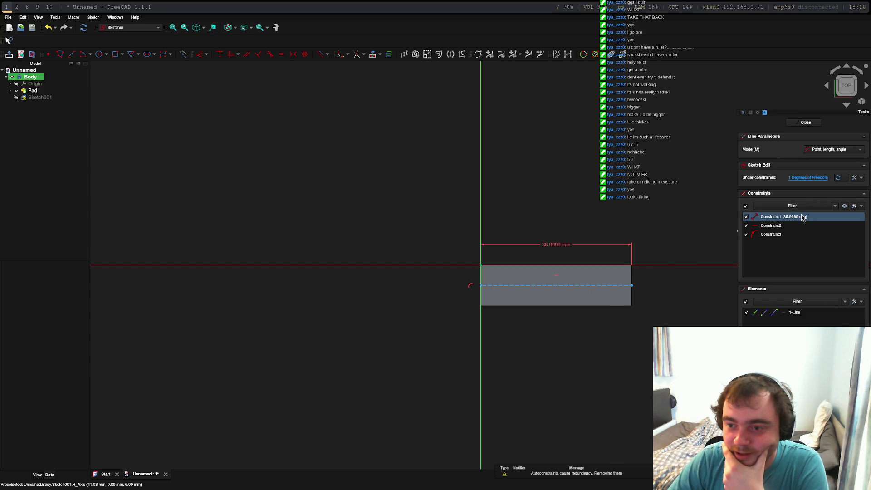
right_click(794, 219)
click(794, 193)
double_click(793, 193)
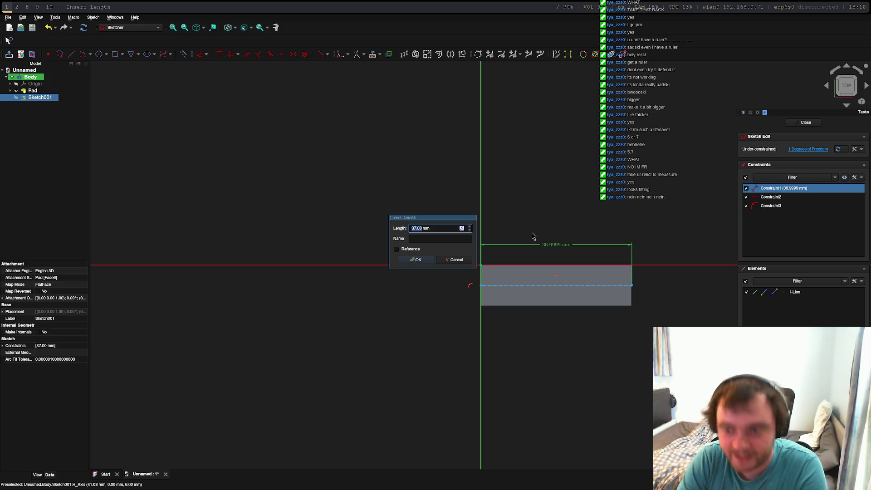
click(419, 261)
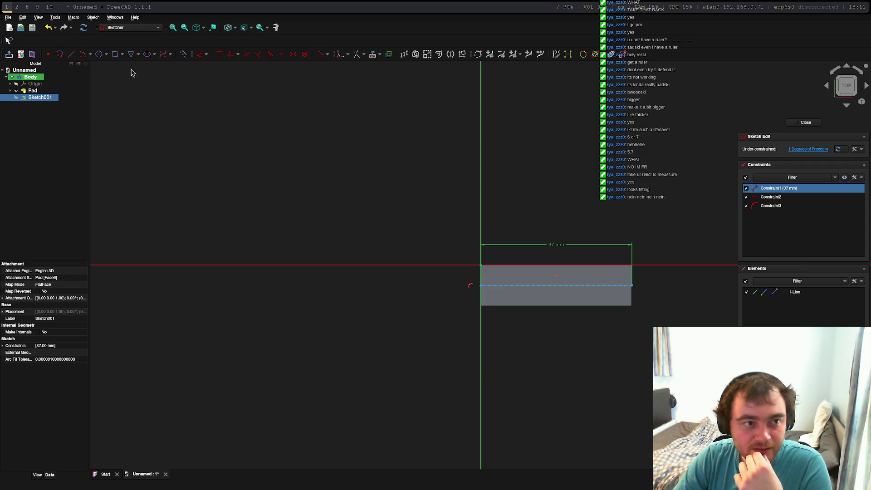
Start a circle centred on the line near its left end, sized 8.2 mm
click(98, 54)
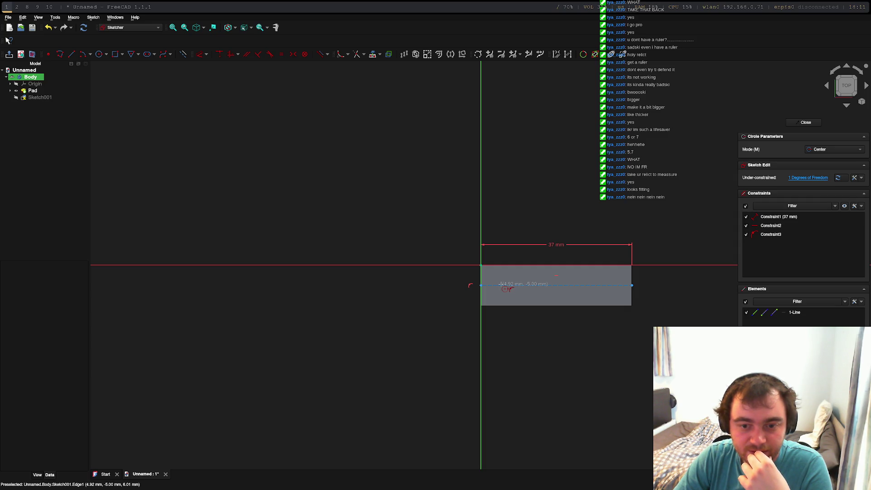
click(501, 284)
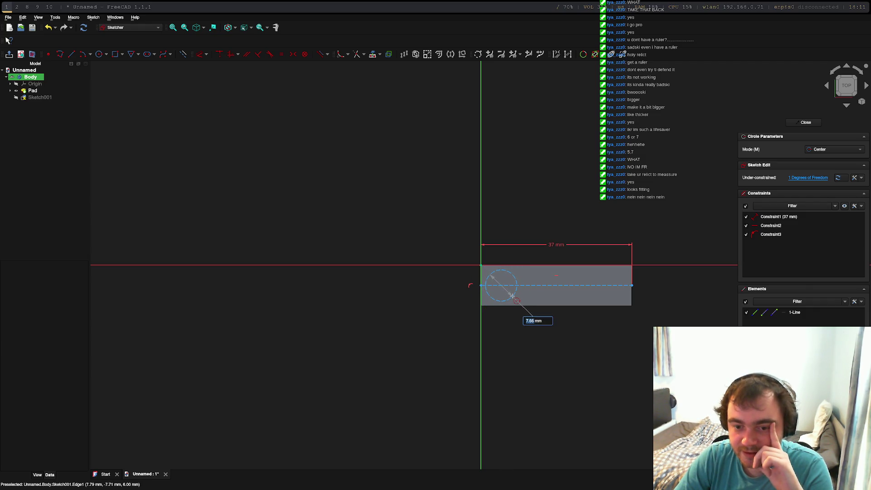
text(8)
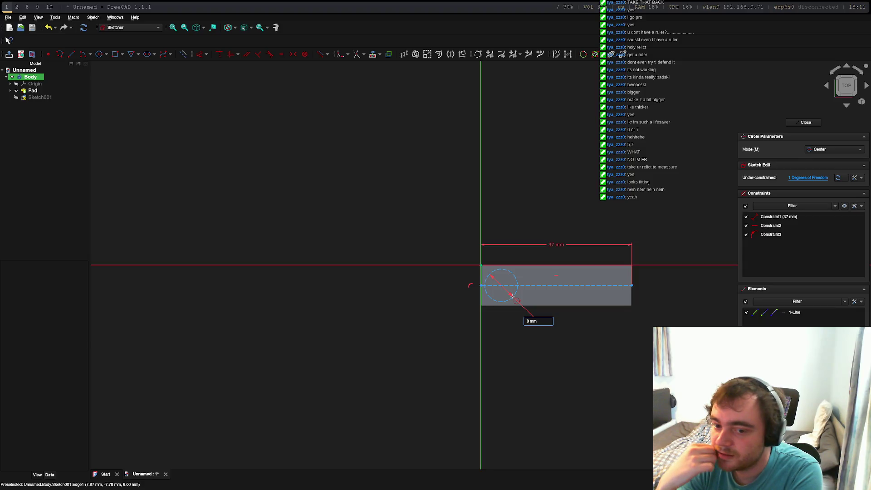
text(.2)
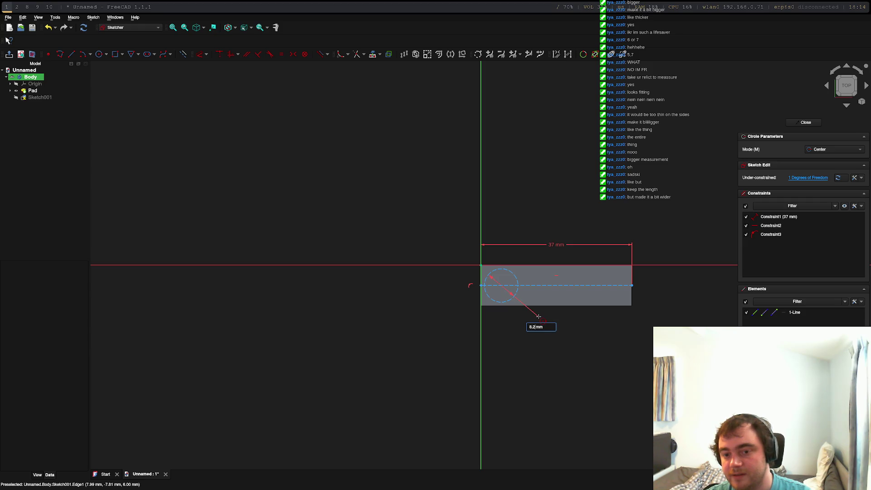
Place the 8.2 mm circle, cancel a second one, then undo the circle and exit the tool
click(538, 317)
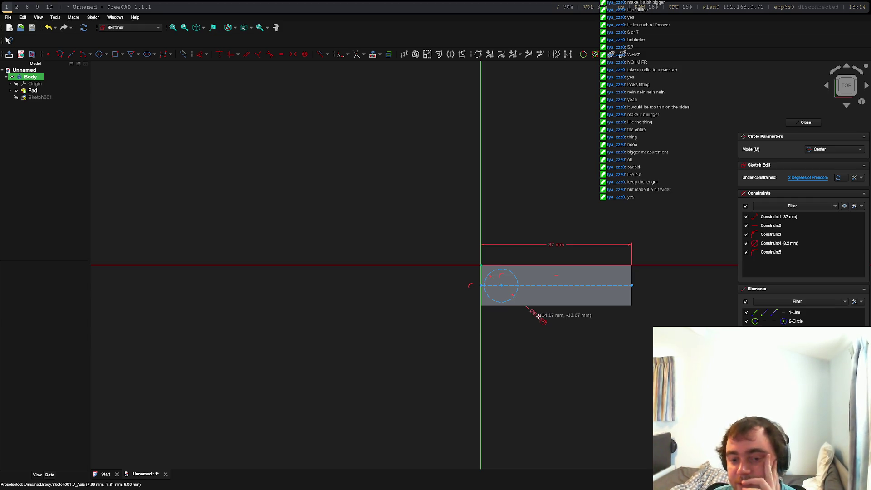
click(511, 273)
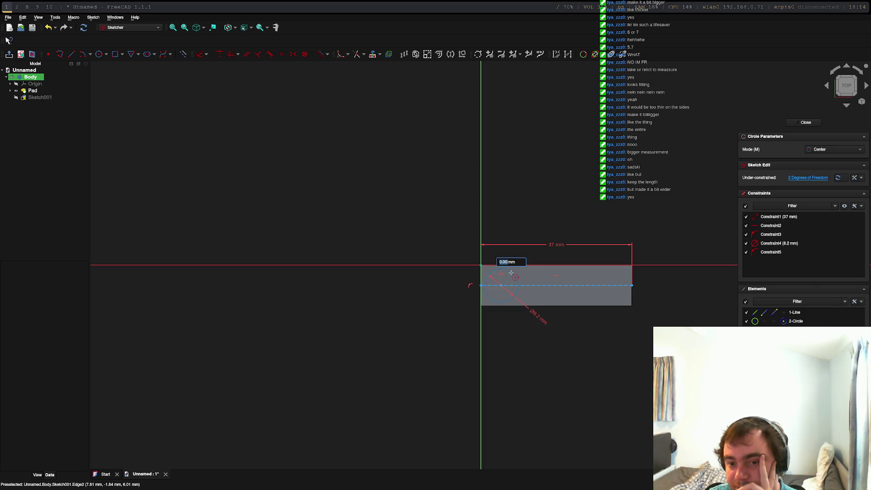
key(Escape)
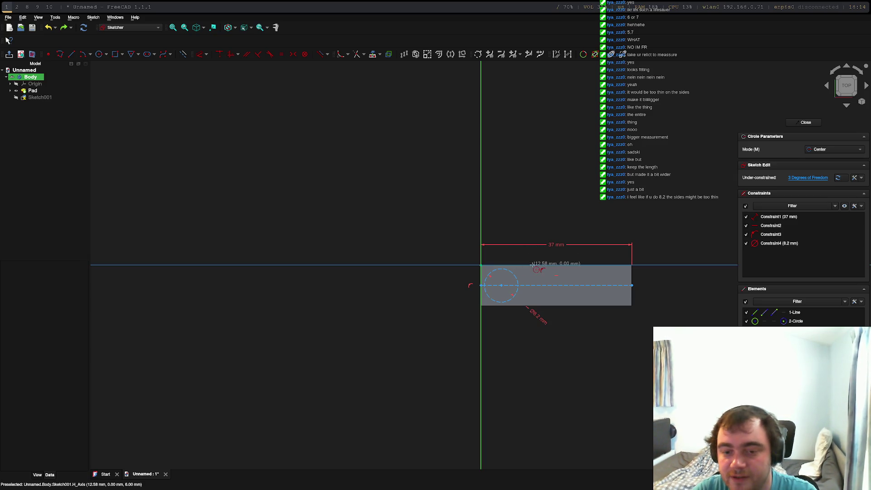
key(ctrl+z)
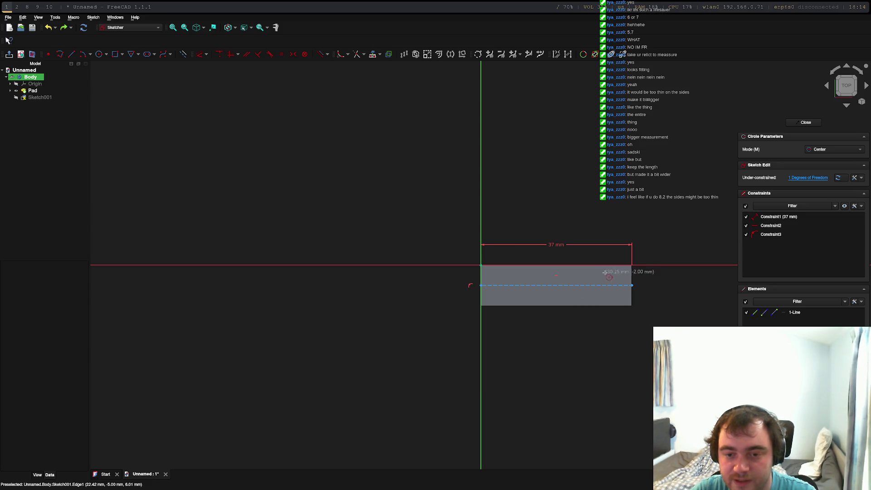
key(Escape)
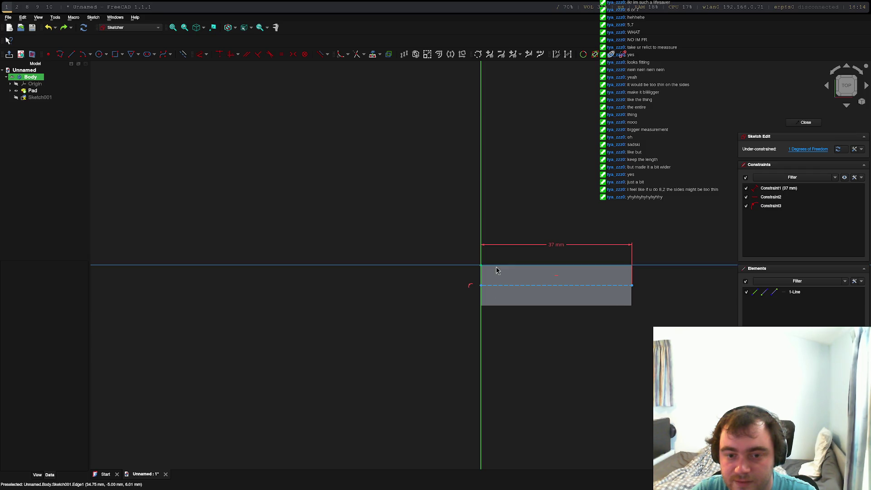
key(ctrl+z)
key(ctrl+z)
key(ctrl+z)
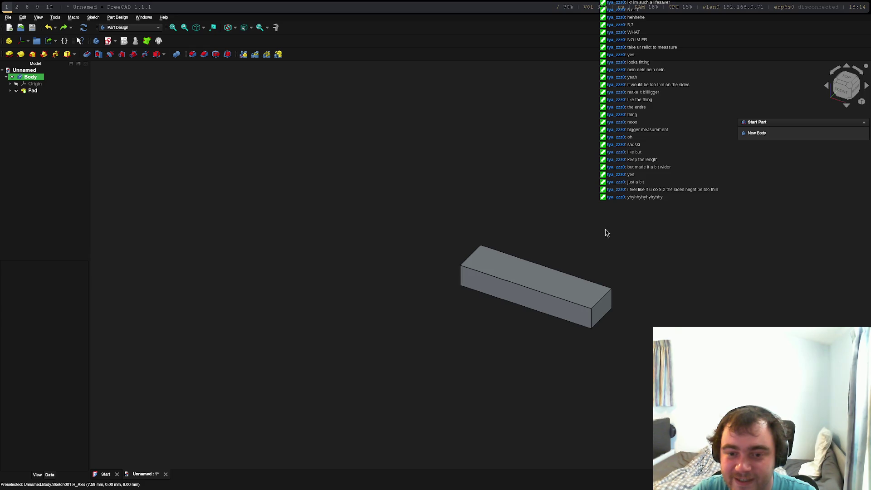
Undo the Pad and remove the base rectangle sketch, leaving only the Origin
key(ctrl+z)
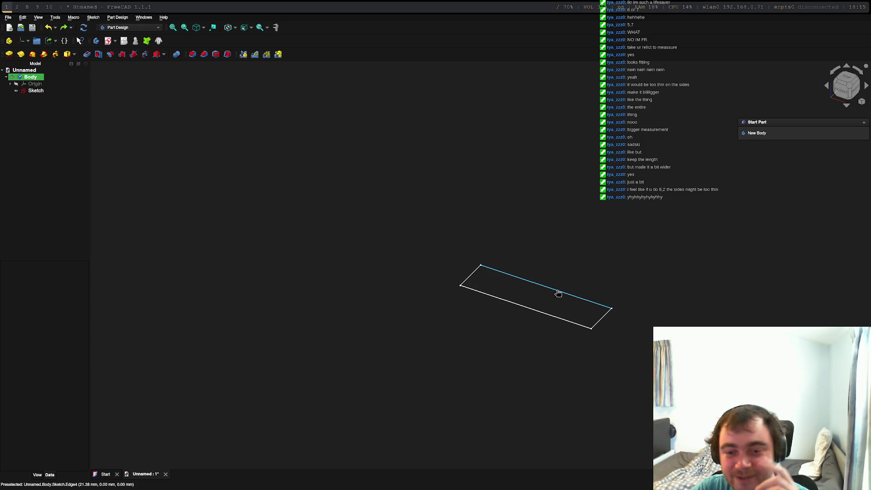
click(558, 292)
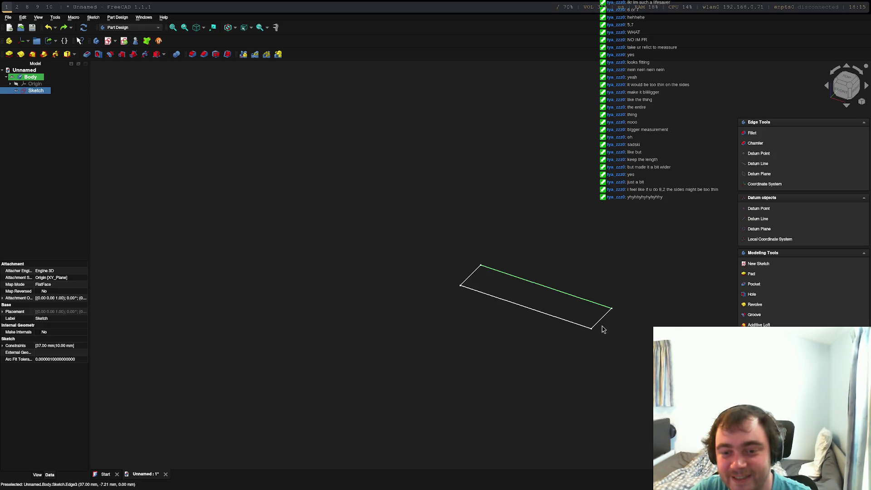
click(503, 286)
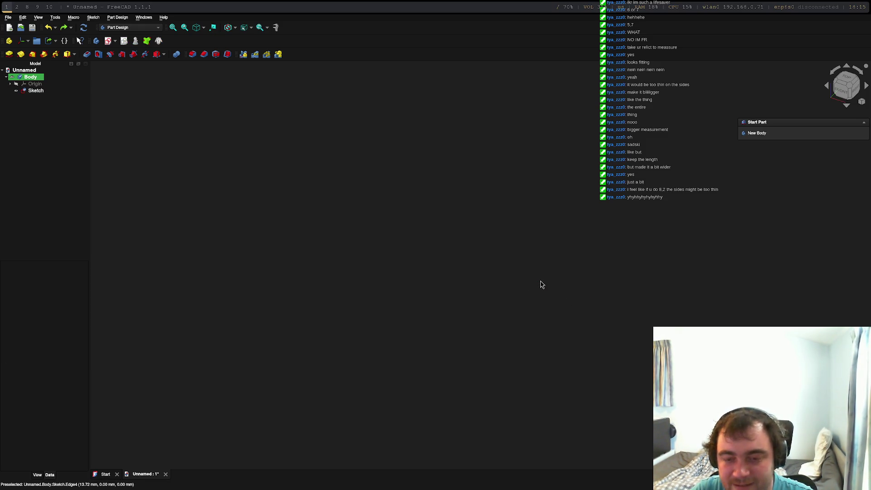
click(541, 285)
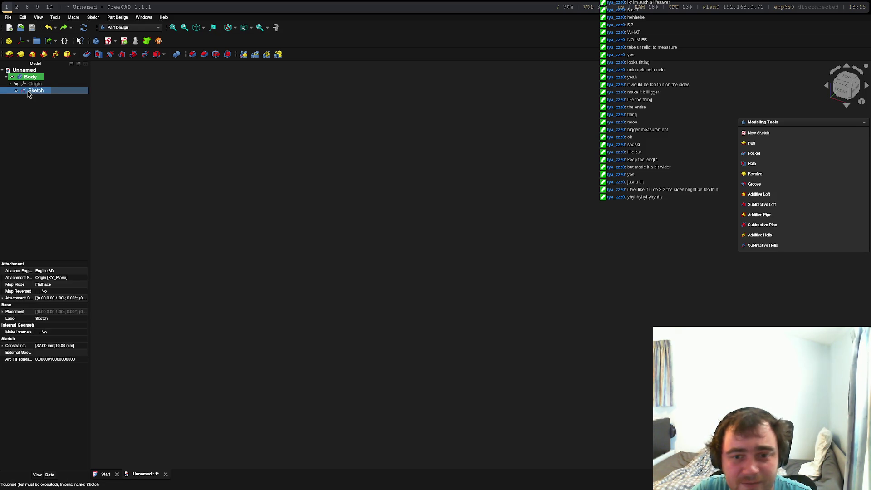
click(542, 251)
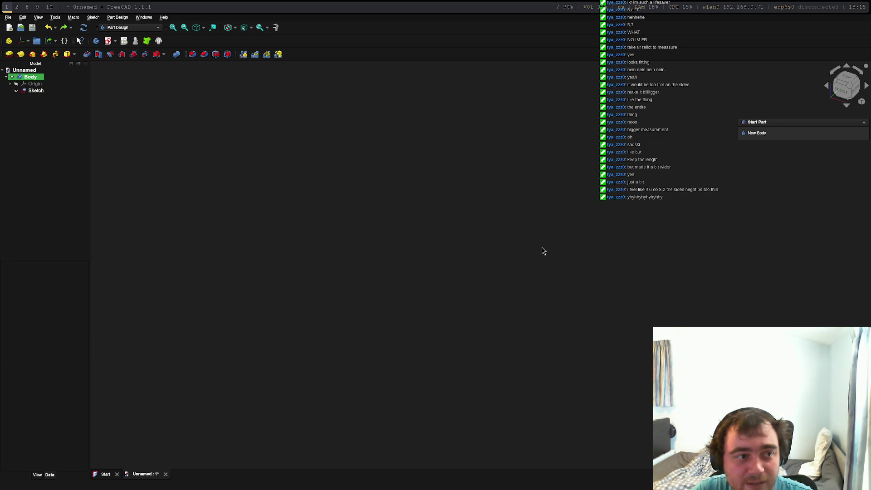
key(ctrl+z)
click(35, 84)
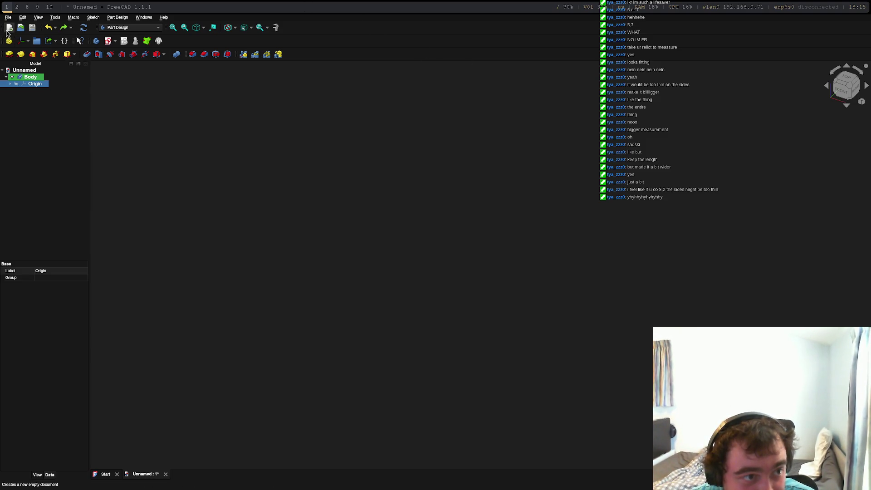
Create a new sketch in the Body attached to the XY plane
right_click(27, 84)
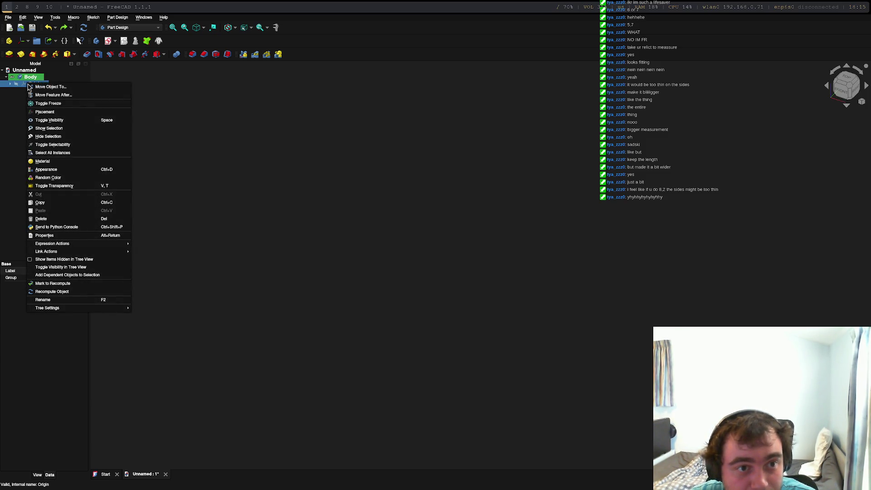
click(30, 77)
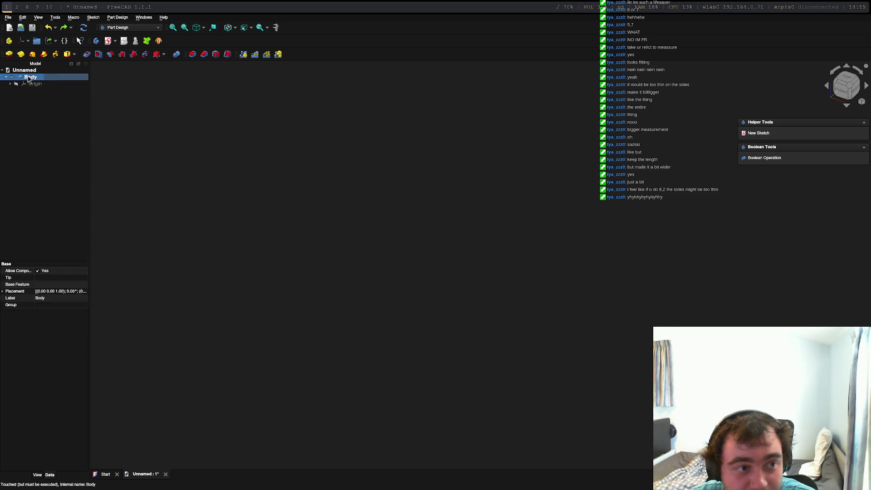
click(770, 134)
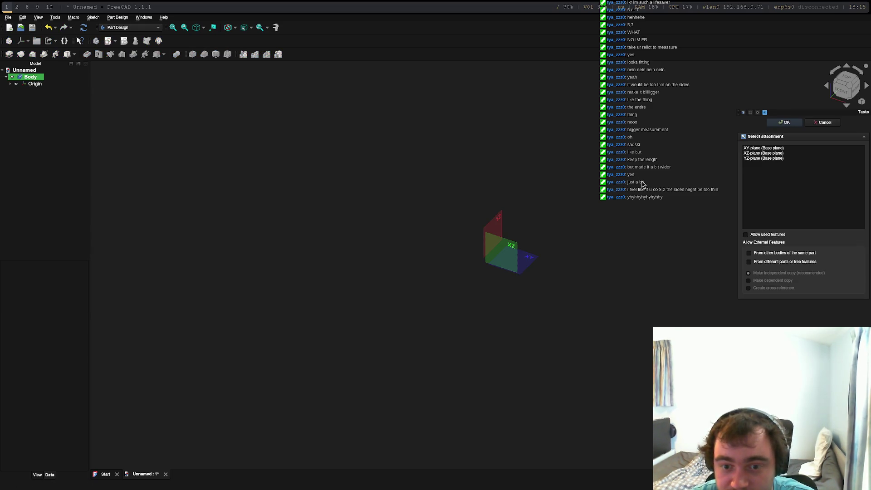
click(521, 259)
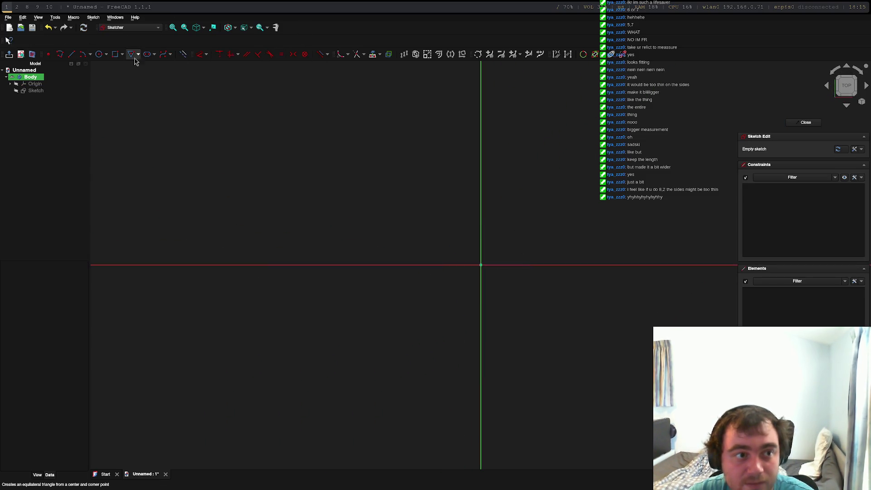
Draw a centred rectangle at the origin, 37 mm wide and 12 mm high
click(115, 54)
click(123, 55)
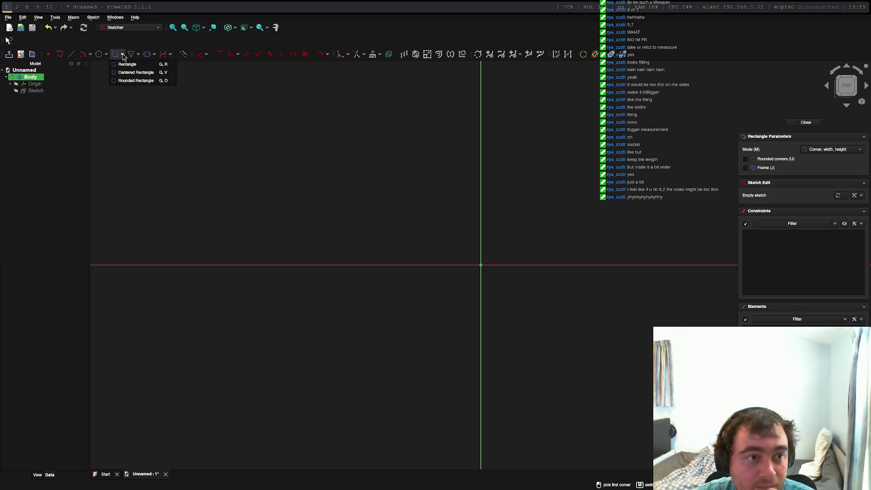
click(134, 73)
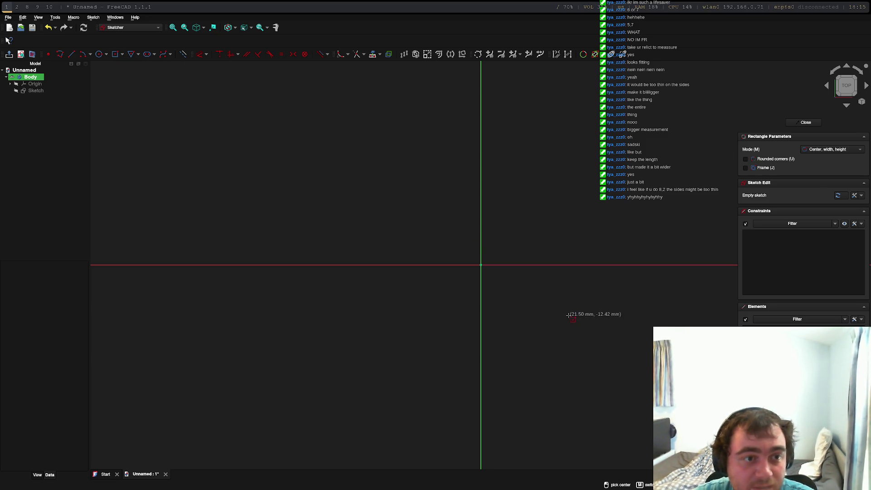
click(481, 264)
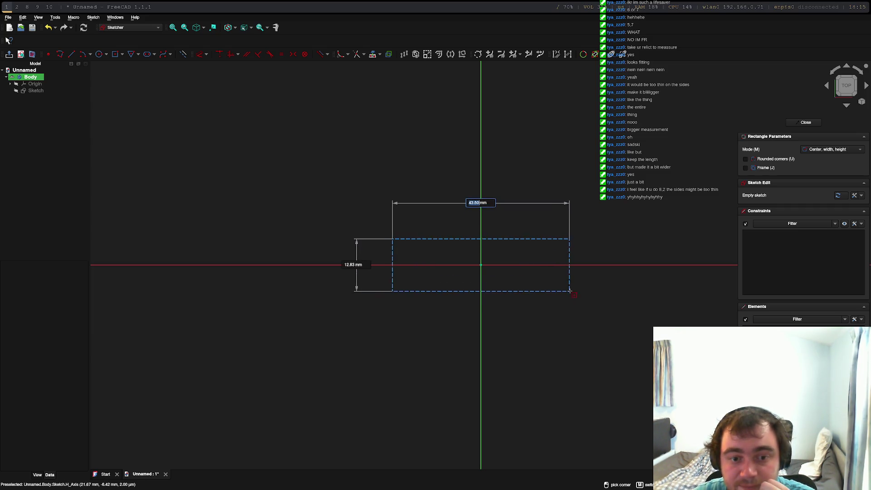
key(Escape)
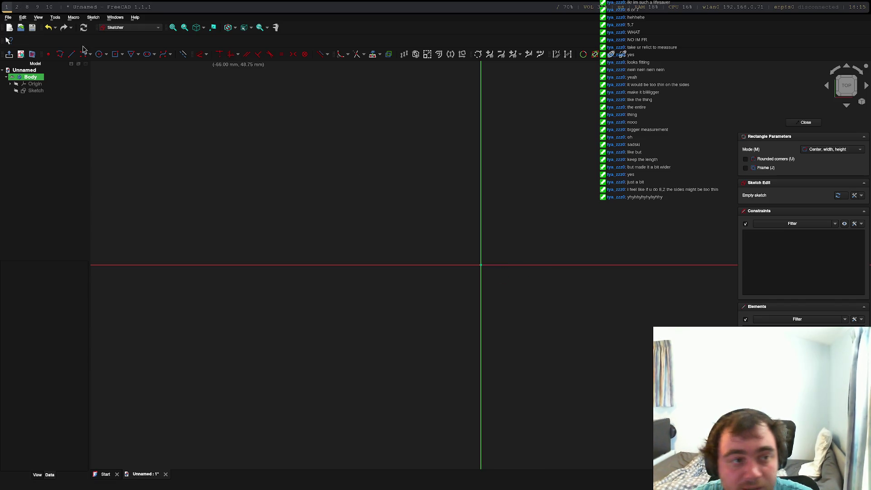
click(481, 265)
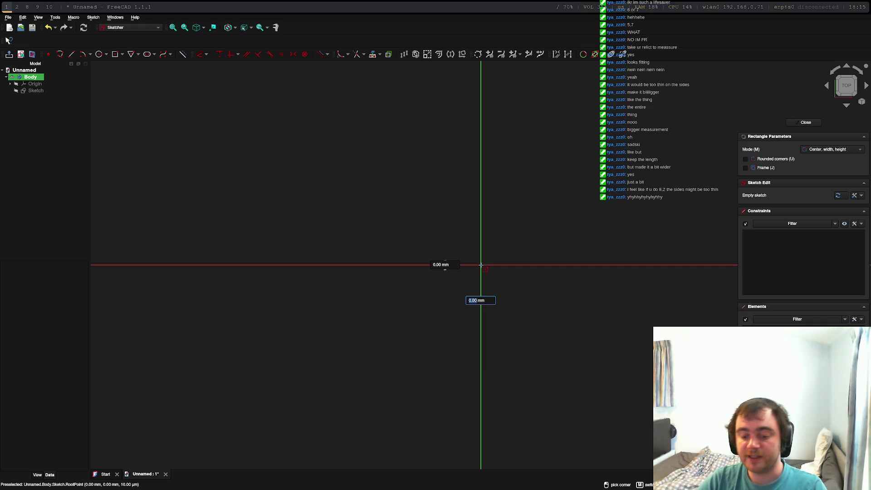
text(37)
key(Tab)
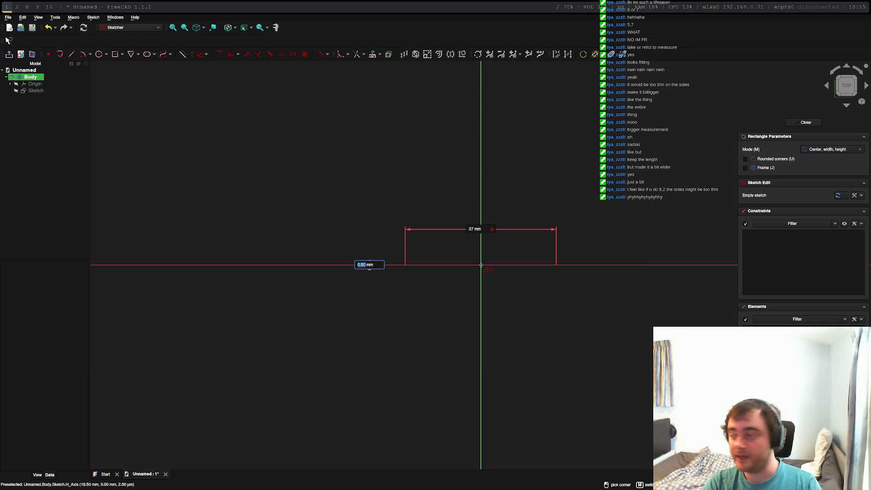
text(12)
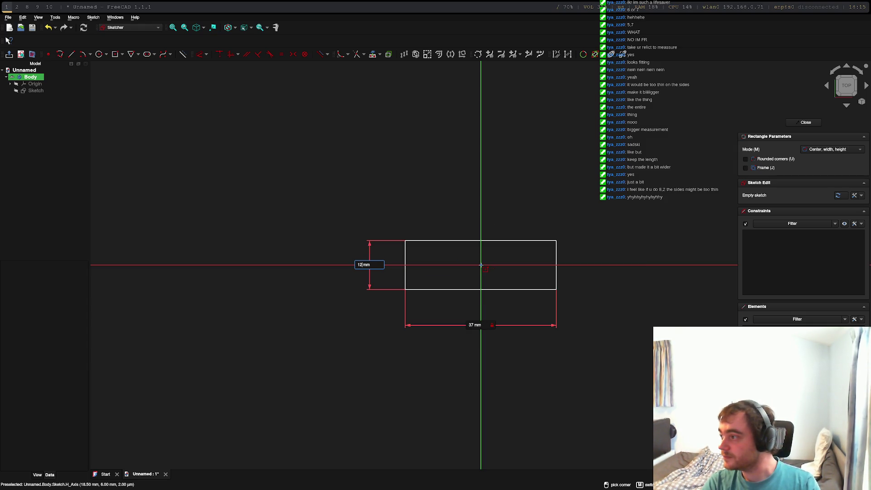
key(Return)
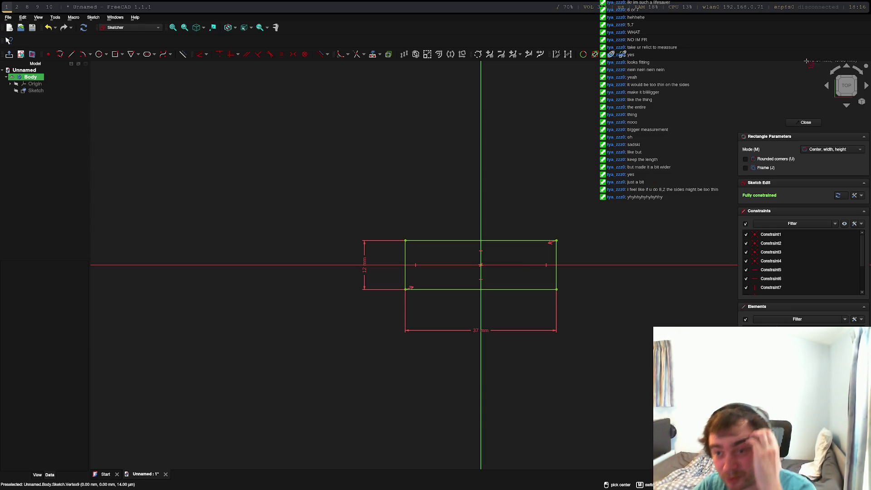
Turn on rounded corners with Center, width, height mode, then close the sketch
click(746, 159)
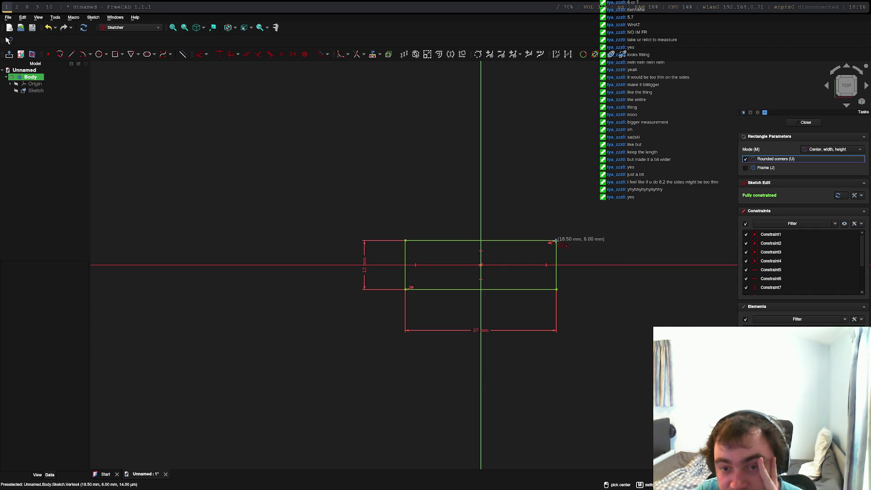
click(812, 153)
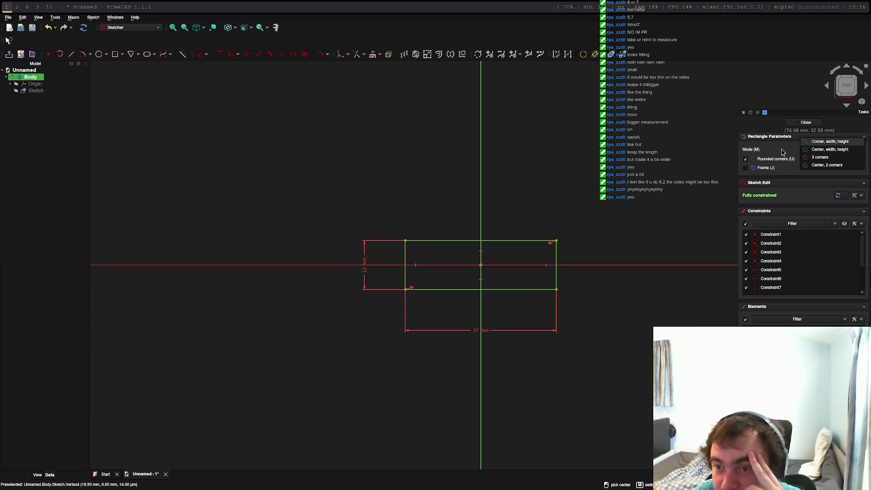
key(Down)
key(Return)
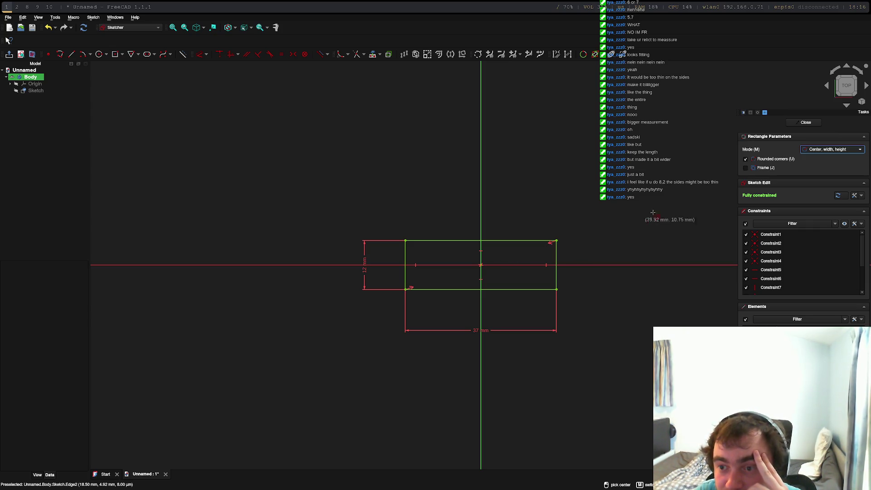
scroll(499, 246, up, 8)
scroll(554, 246, down, 8)
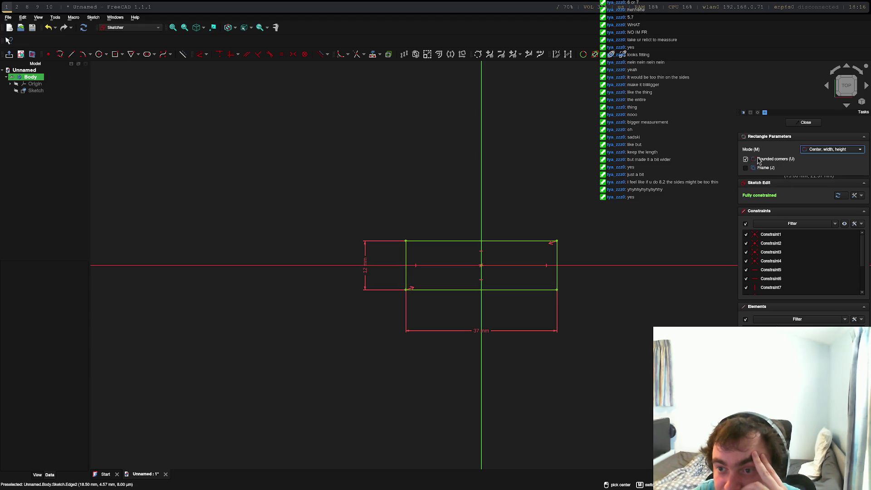
click(806, 122)
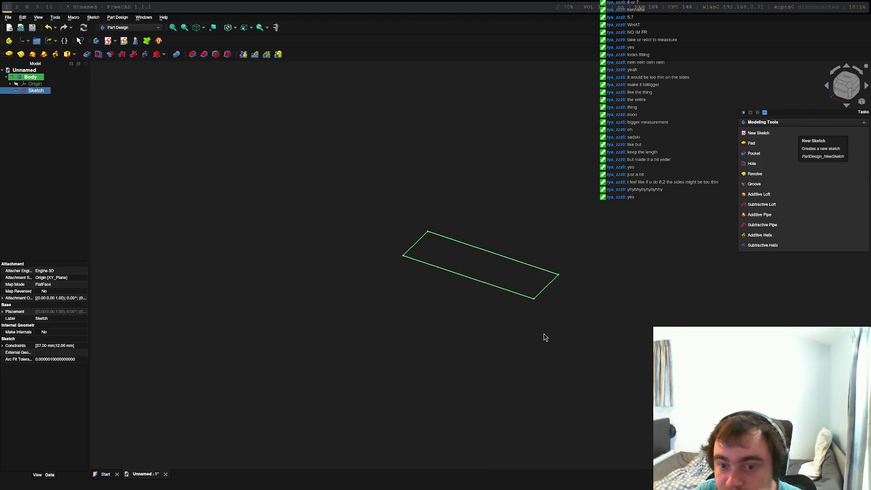
Pad the rectangle into a solid bar and start a new sketch on its top face
click(753, 145)
text(6)
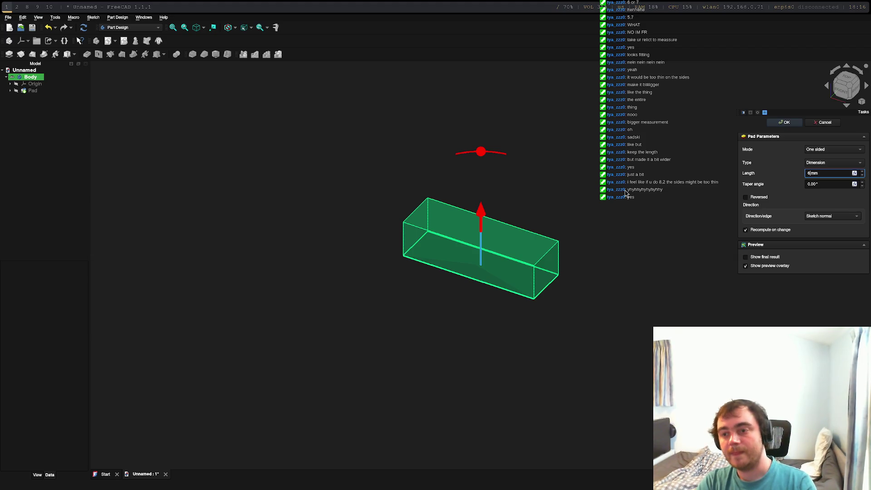
key(Return)
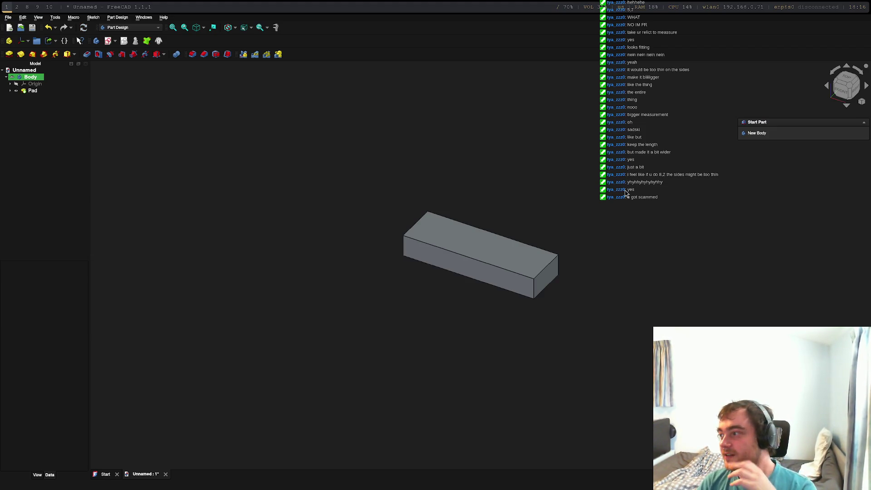
click(459, 242)
click(753, 134)
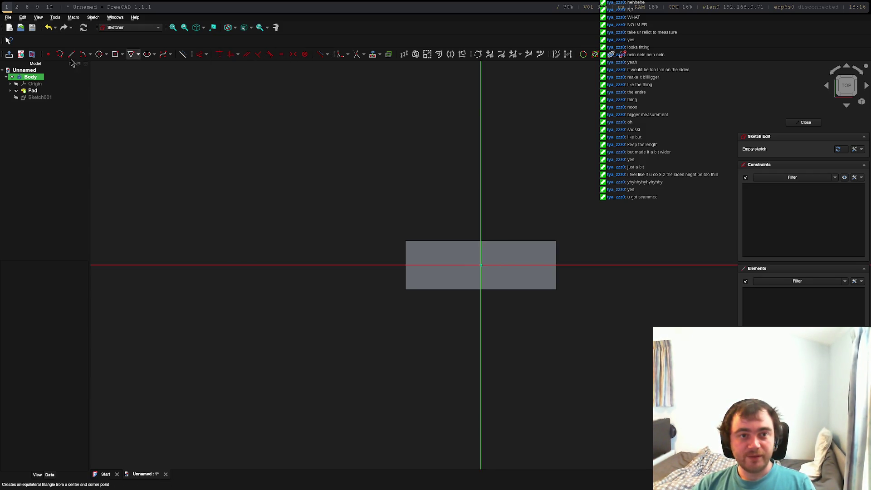
Draw an 8.2 mm circle on the horizontal axis right of the origin, then close the sketch
click(98, 57)
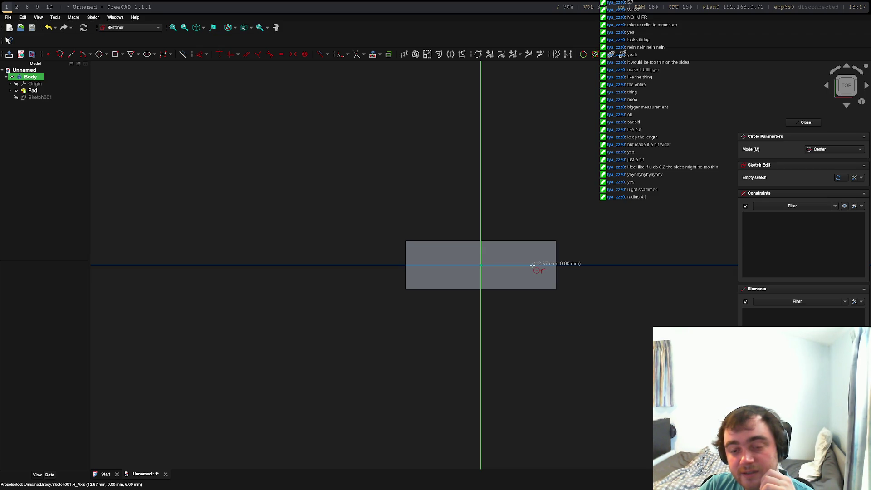
click(532, 265)
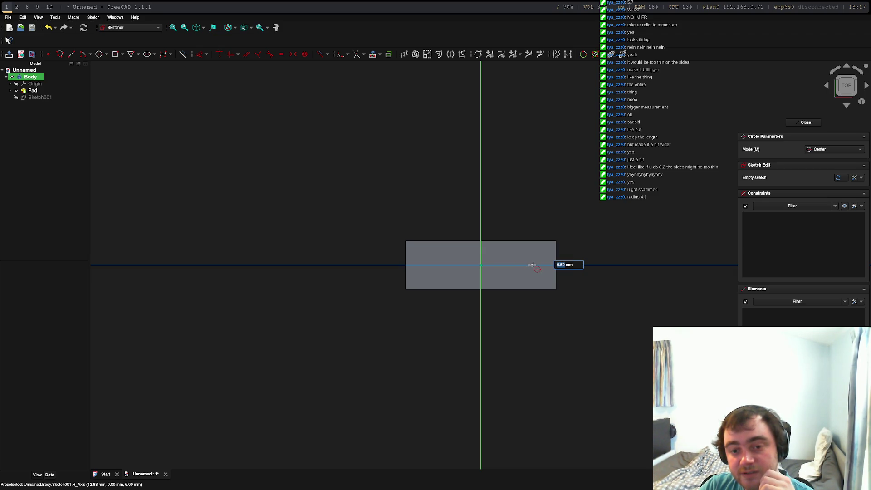
text(8.2)
key(Return)
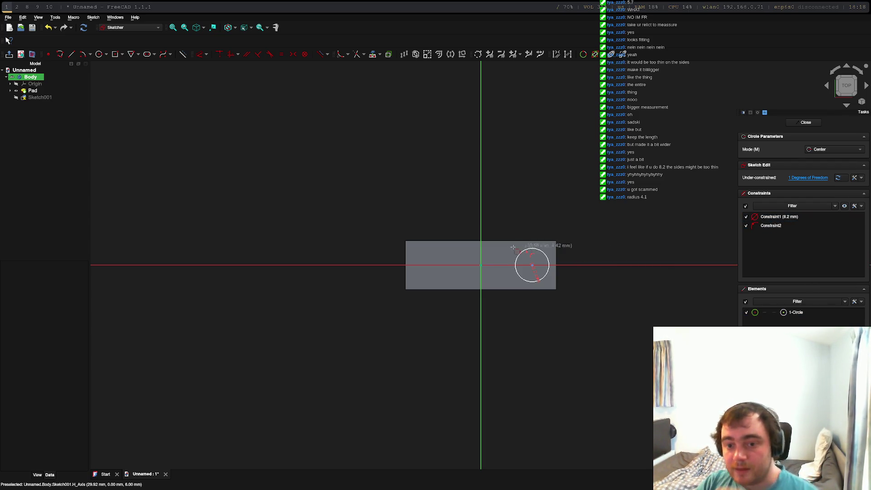
scroll(535, 263, up, 10)
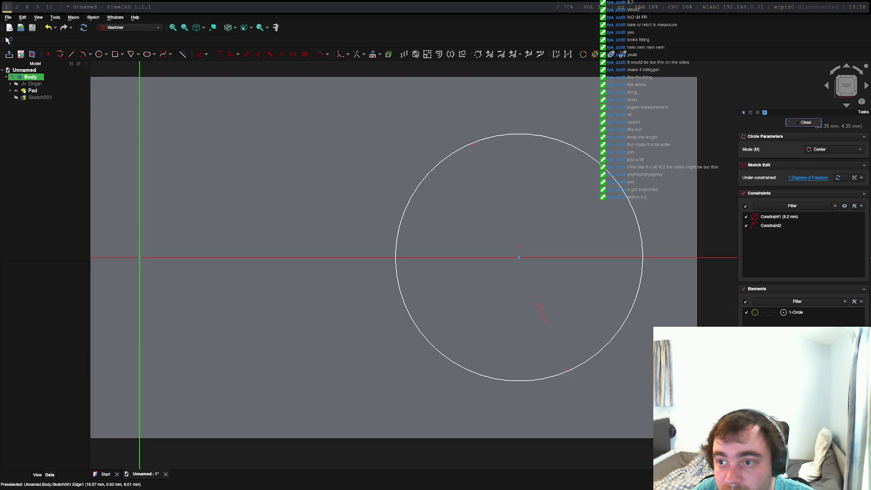
click(810, 124)
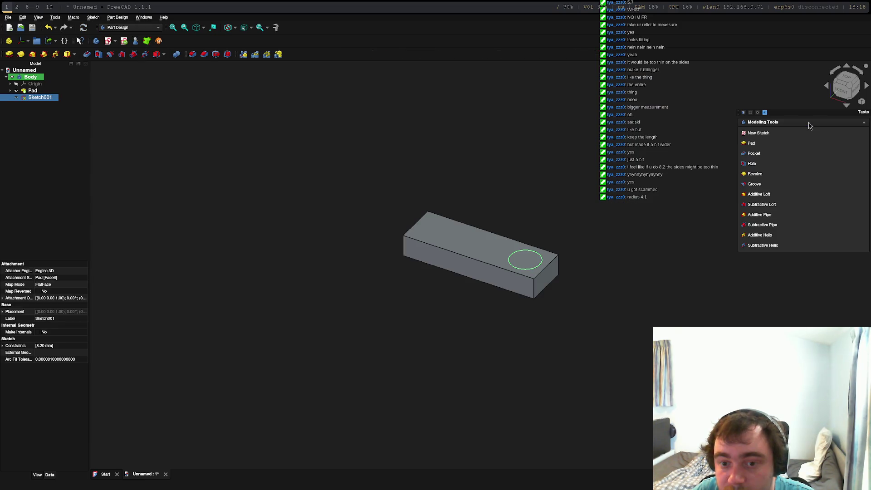
Select the bar's top face, then reopen Sketch001 from the model tree for editing
click(540, 255)
click(522, 258)
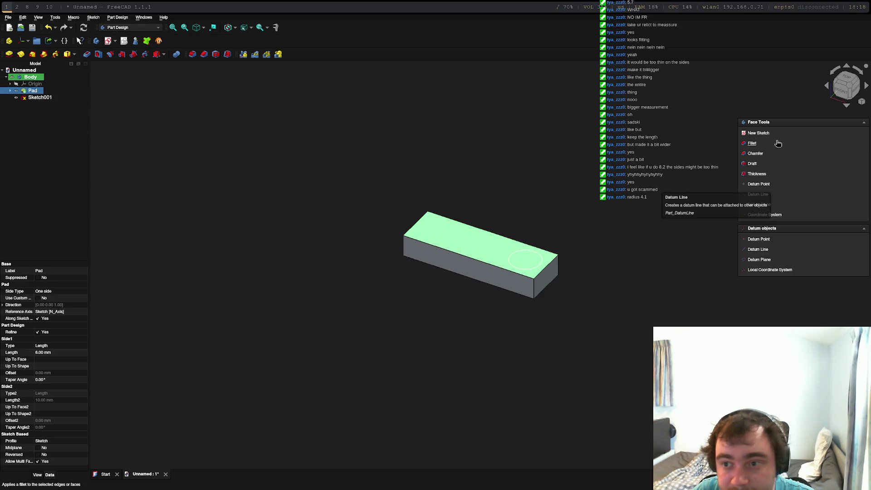
right_click(463, 237)
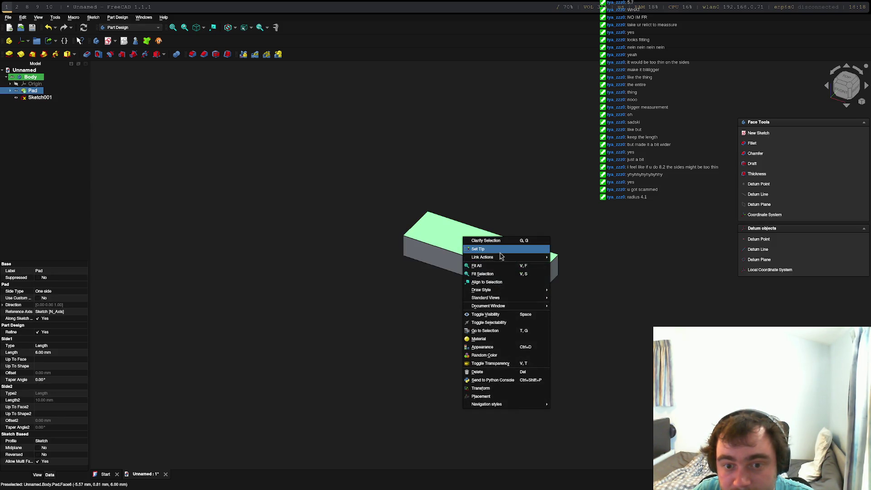
click(39, 99)
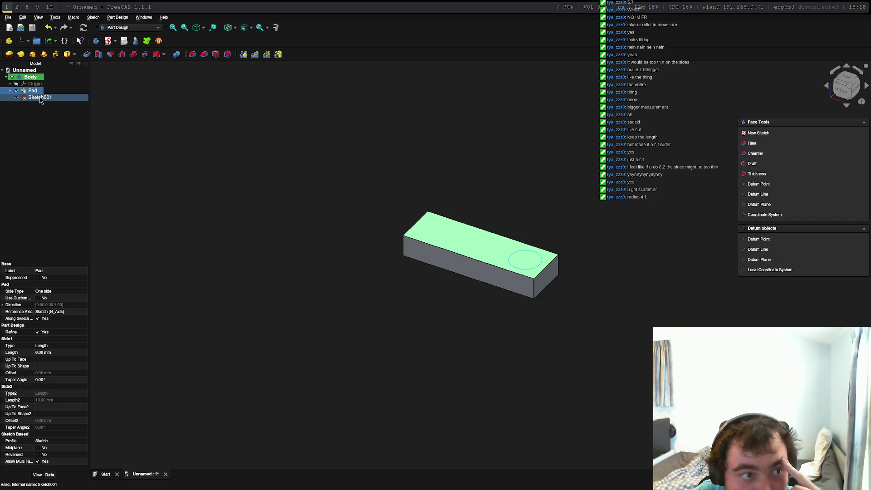
double_click(40, 99)
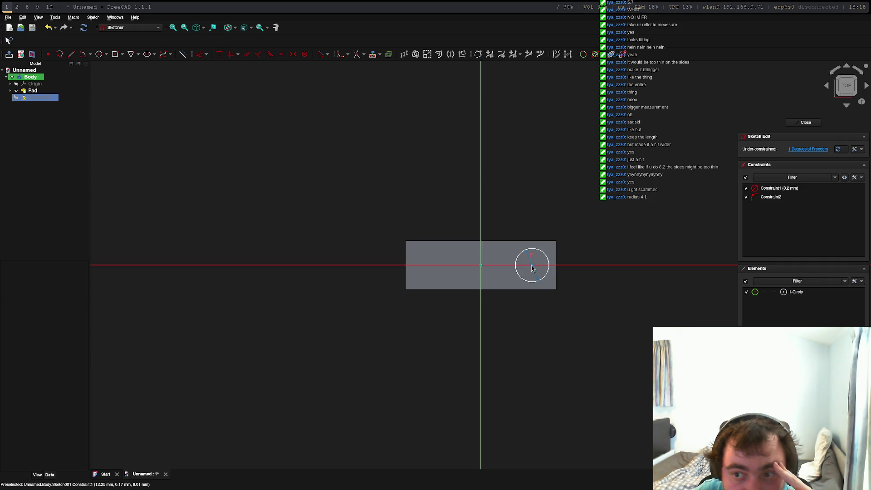
Copy and paste the 8.2 mm circle so a duplicate sits on top of it
click(532, 268)
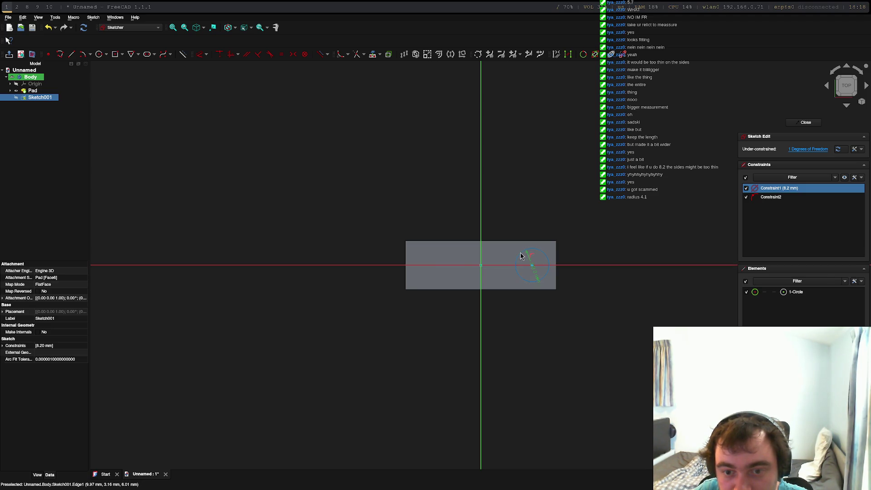
click(522, 257)
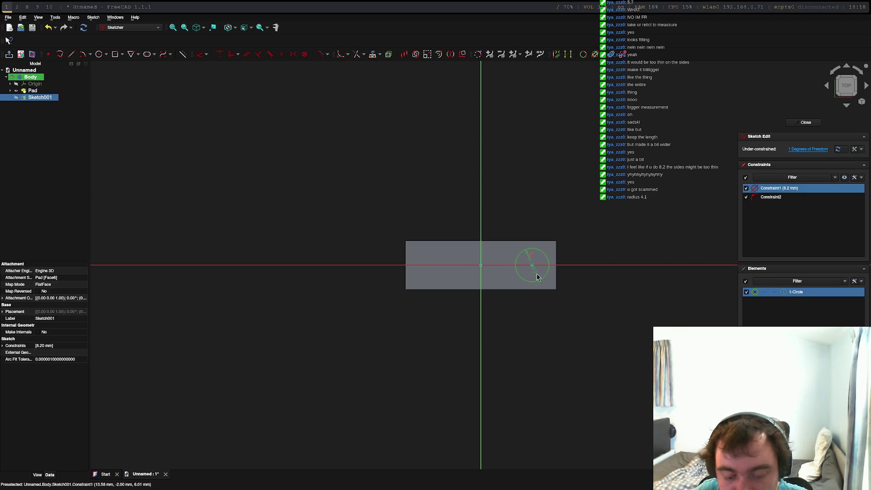
key(ctrl+c)
key(ctrl+v)
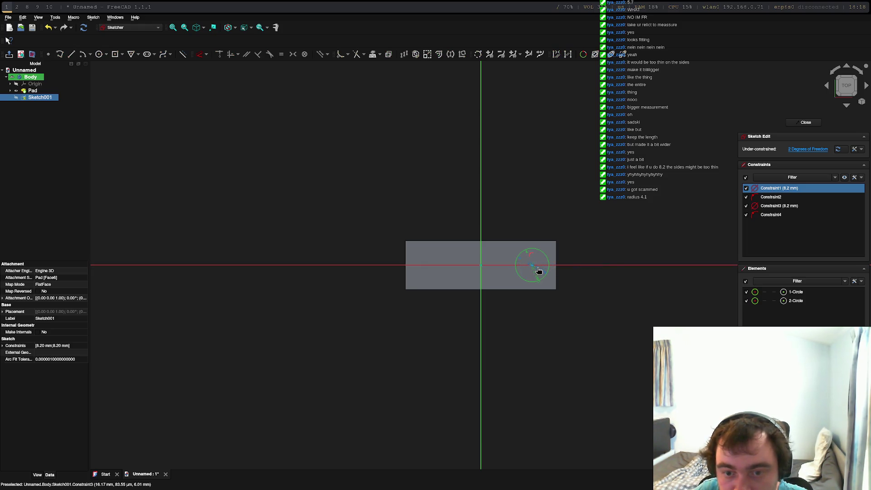
click(538, 270)
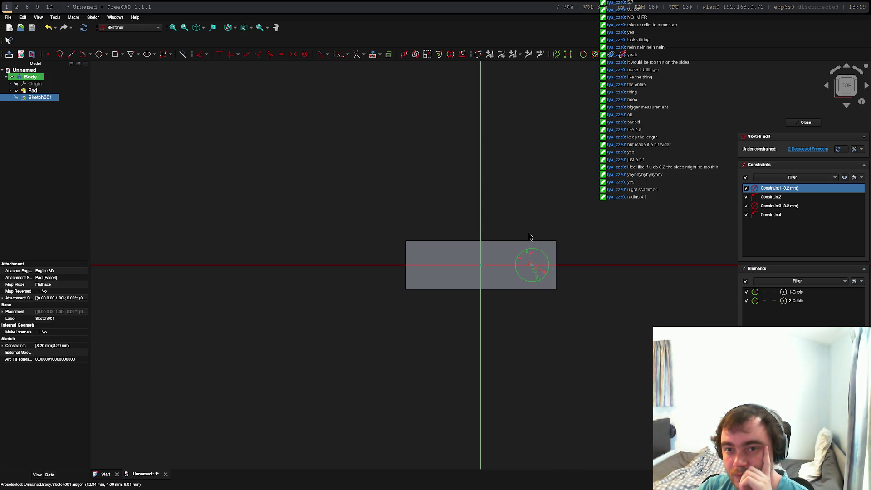
Move the pasted 8.2 mm circle to the bar's left end and place its Ø8.2 mm label on it
drag(533, 269, 274, 237)
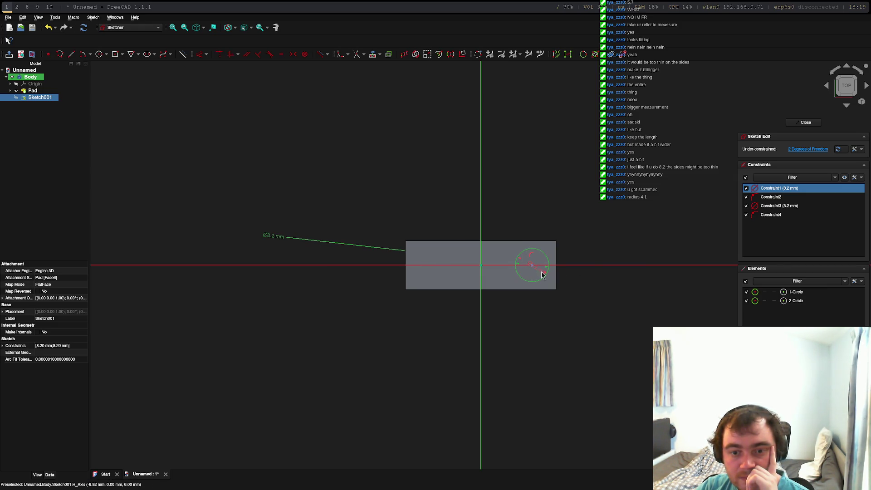
drag(533, 270, 217, 235)
drag(534, 270, 415, 260)
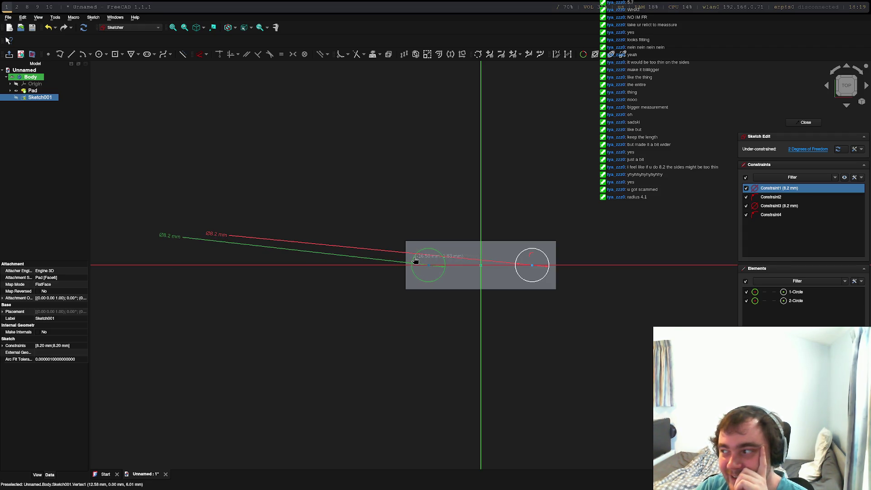
mouse_move(416, 259)
mouse_down()
mouse_move(433, 270)
mouse_move(411, 267)
mouse_up()
mouse_move(207, 226)
mouse_down()
mouse_move(220, 235)
mouse_move(210, 235)
mouse_move(476, 249)
mouse_move(445, 262)
mouse_move(536, 273)
mouse_up()
drag(165, 240, 425, 272)
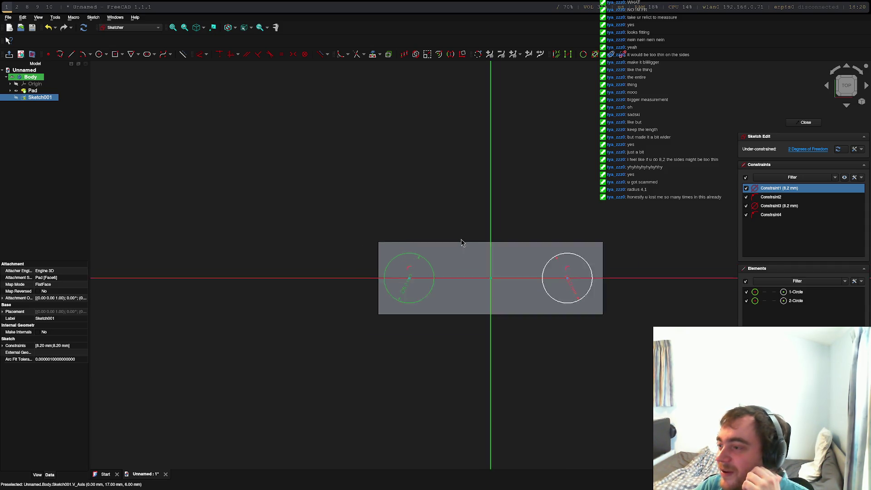
scroll(461, 240, up, 5)
middle_drag(448, 206, 335, 130)
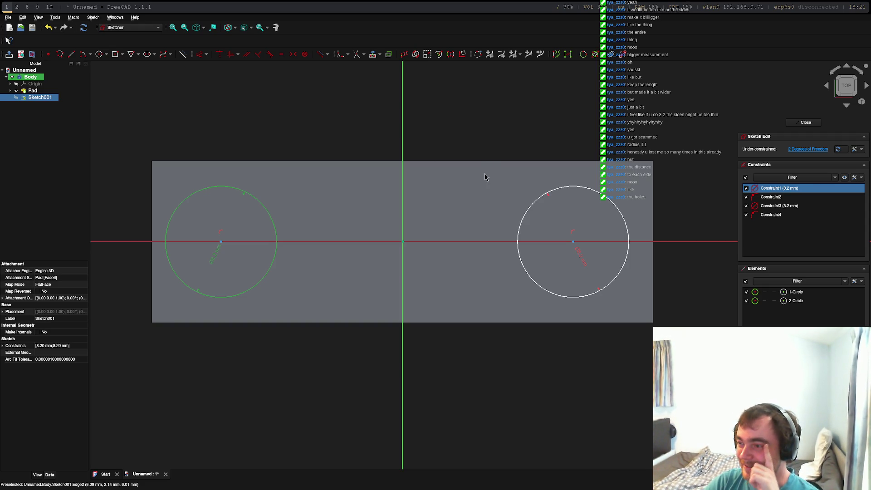
click(568, 195)
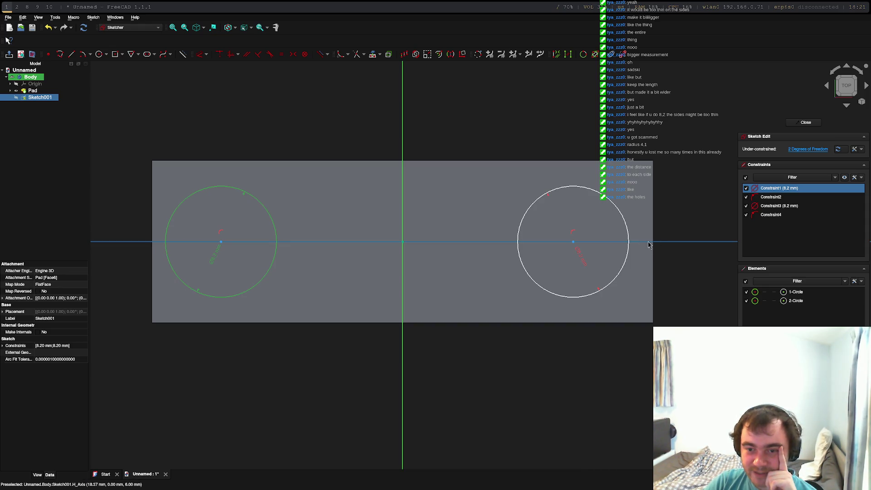
click(573, 242)
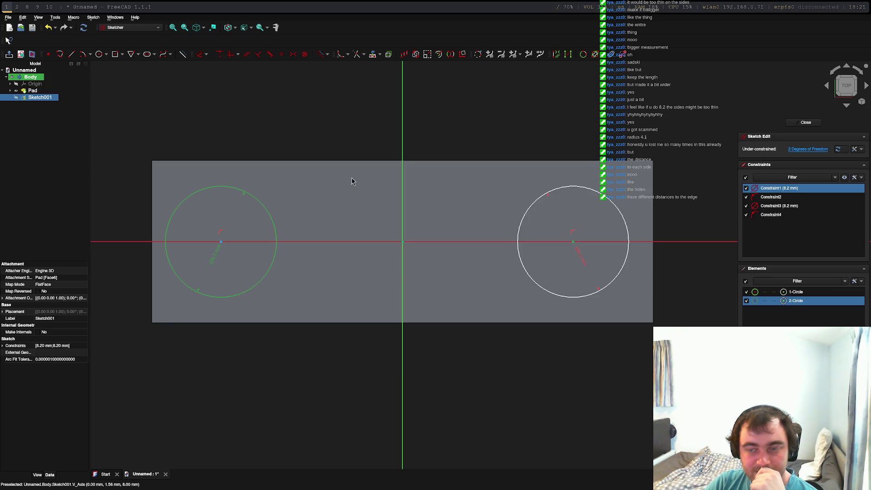
click(76, 58)
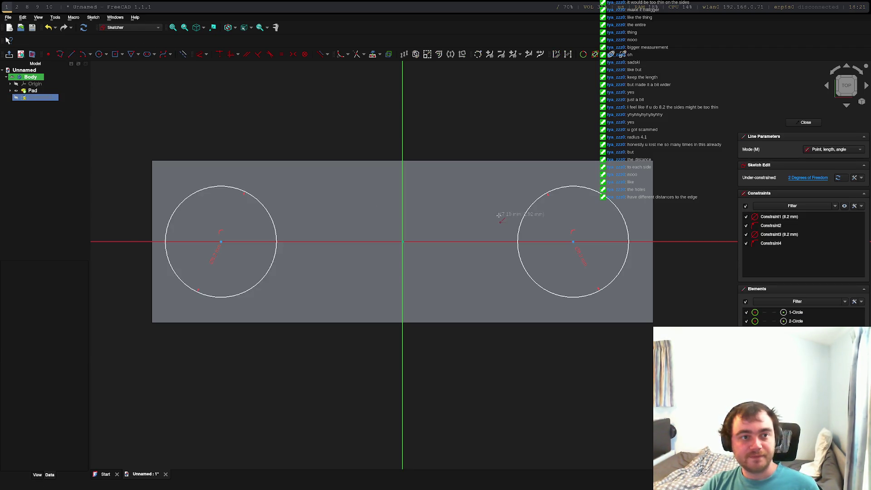
Draw a 12.5 mm horizontal line starting at the sketch origin
click(403, 242)
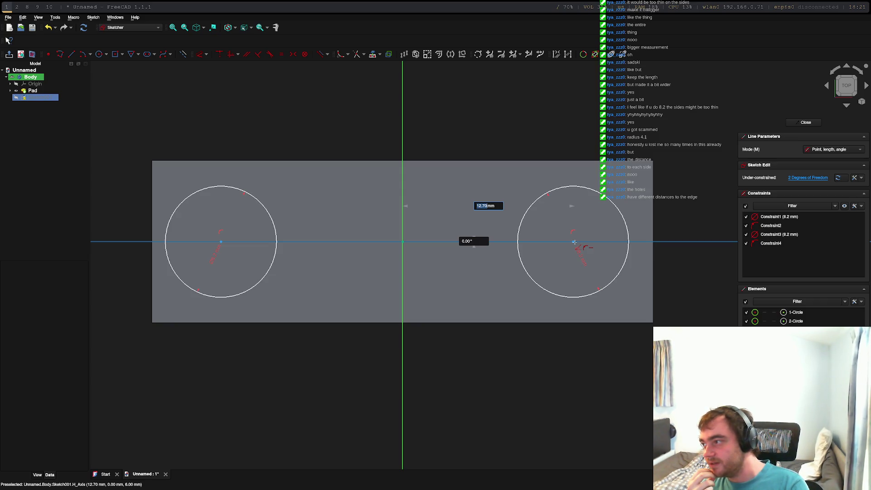
text(12.5)
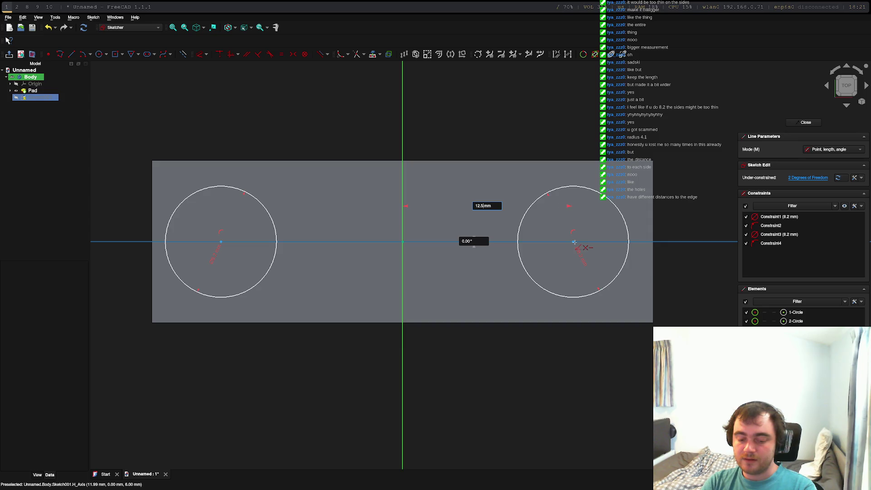
key(Tab)
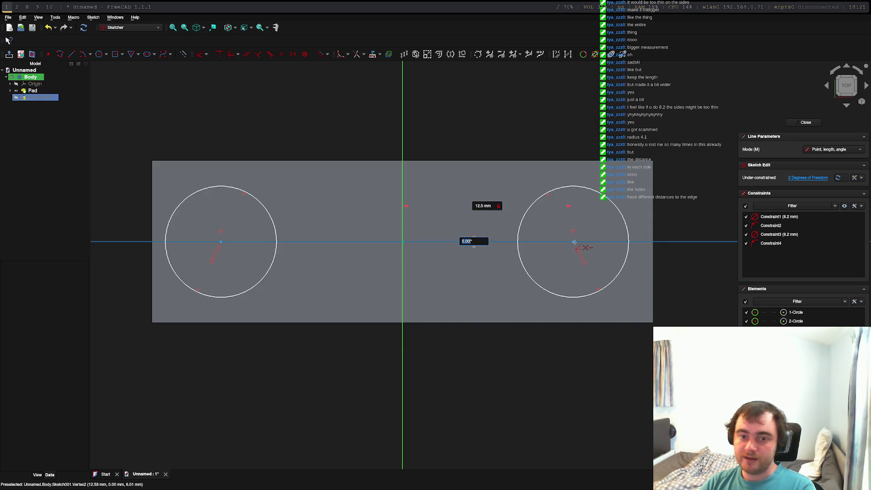
text(0)
key(Return)
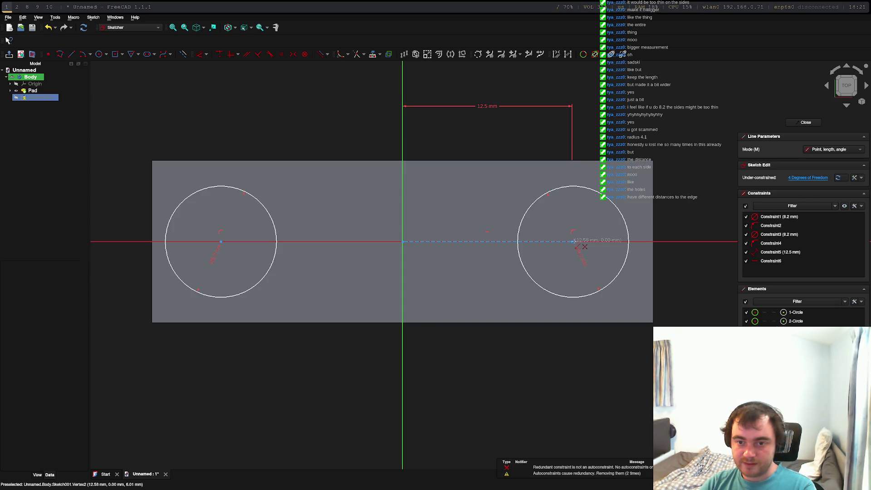
key(Escape)
Snap the right circle's centre onto the end of the 12.5 mm line
click(573, 245)
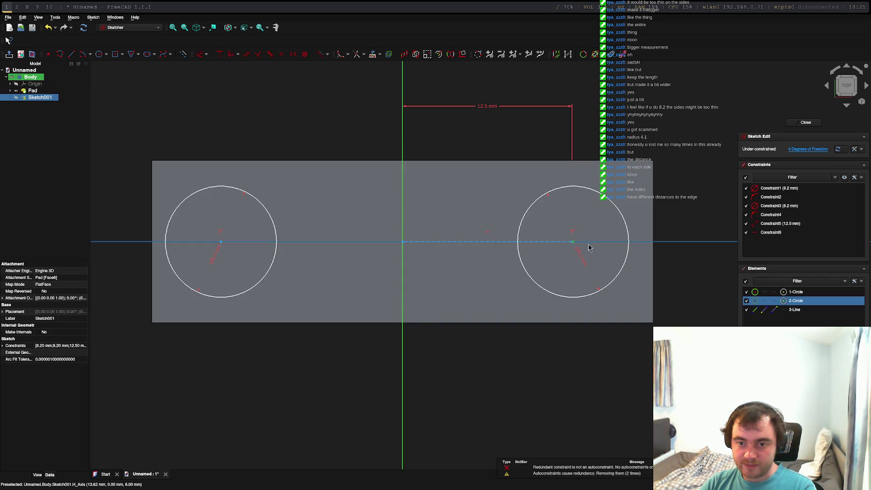
click(572, 247)
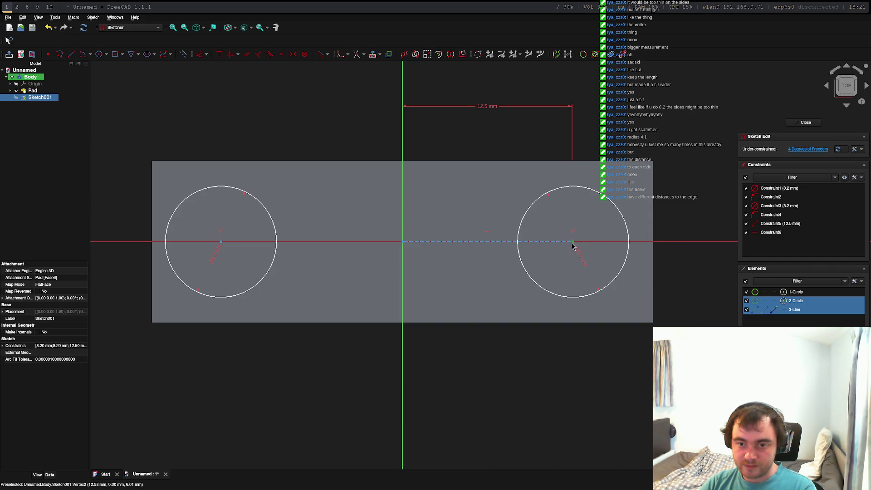
mouse_move(573, 244)
mouse_down()
mouse_move(589, 253)
mouse_move(578, 264)
mouse_move(583, 276)
mouse_move(576, 251)
mouse_move(592, 247)
mouse_move(593, 257)
mouse_up()
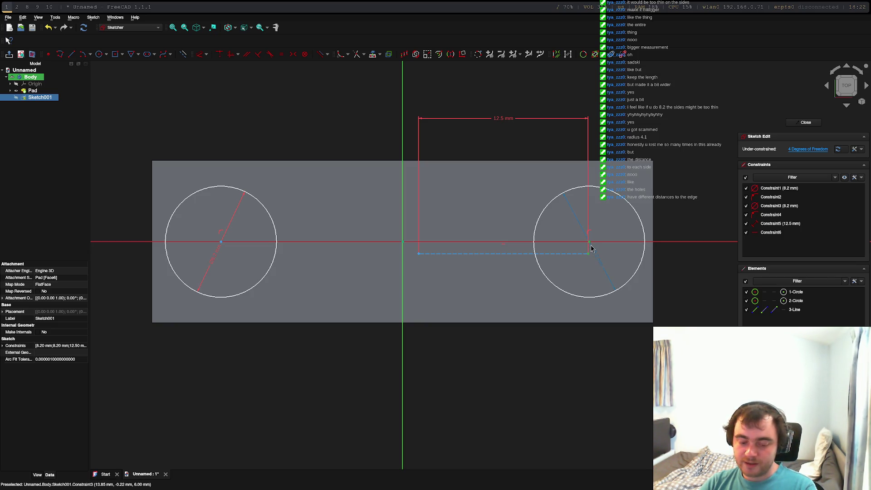
scroll(589, 247, up, 7)
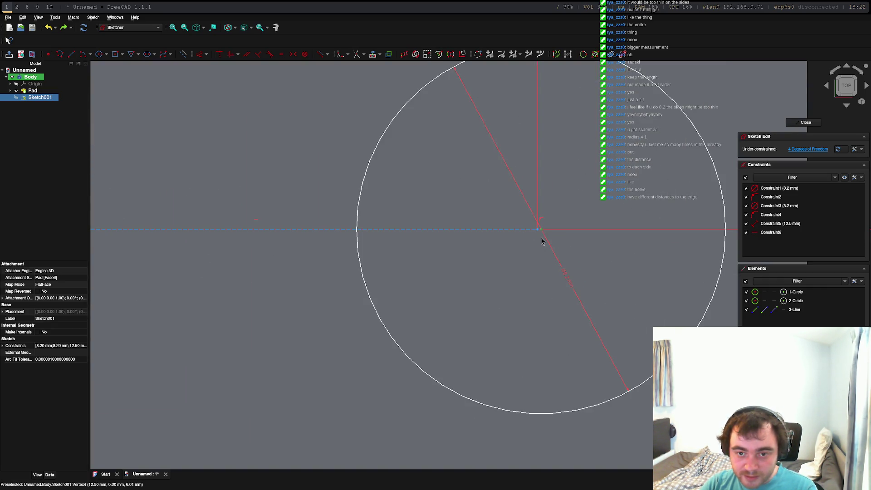
click(542, 232)
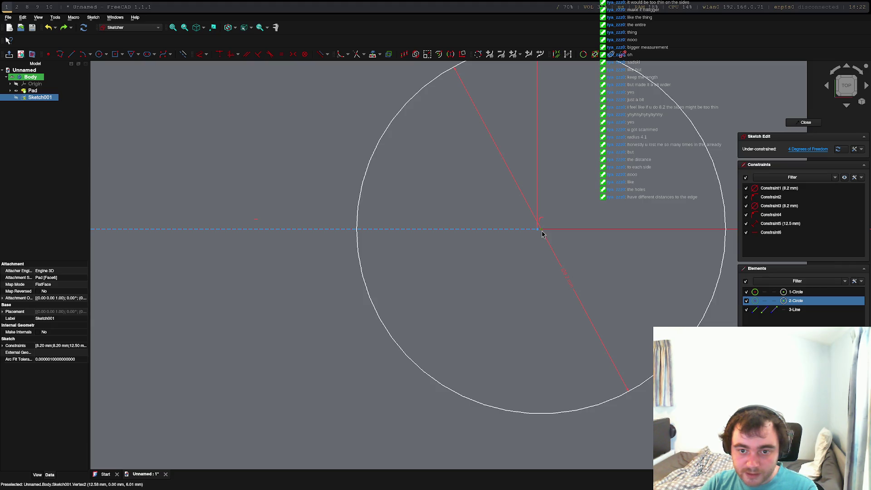
drag(542, 233, 540, 235)
Undo a stray pasted copy of the 12.5 mm line and make the line regular geometry
key(v)
key(f)
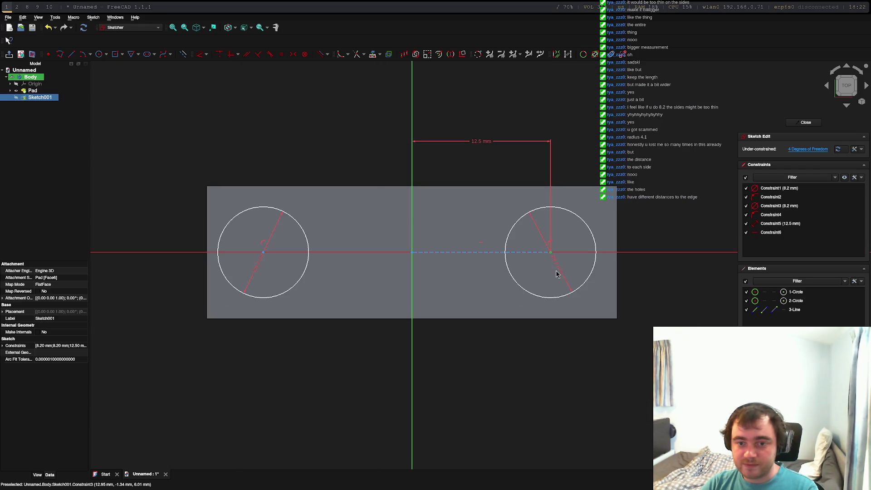
click(461, 254)
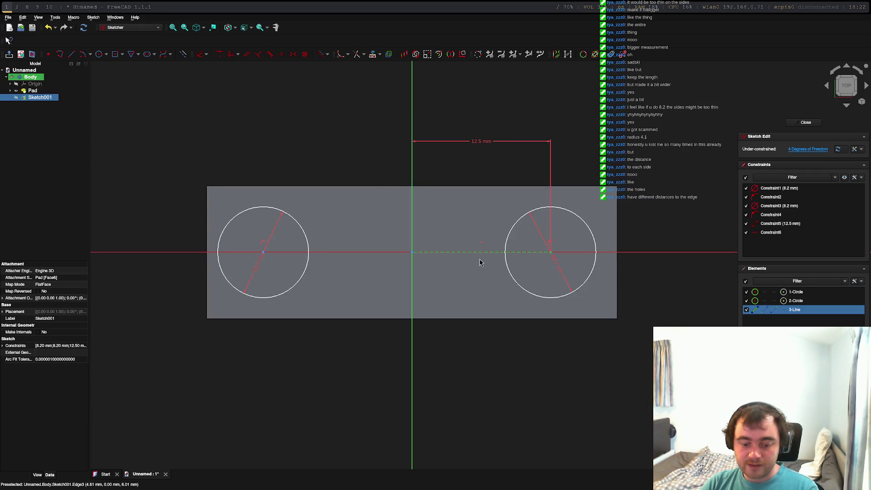
key(ctrl+c)
key(ctrl+v)
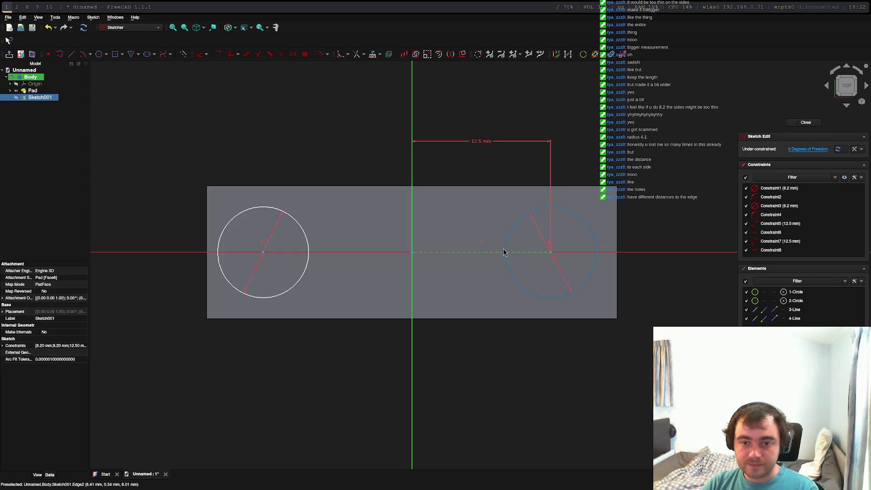
mouse_move(476, 256)
mouse_down()
mouse_move(390, 253)
mouse_move(498, 255)
mouse_up()
key(ctrl+z)
key(ctrl+z)
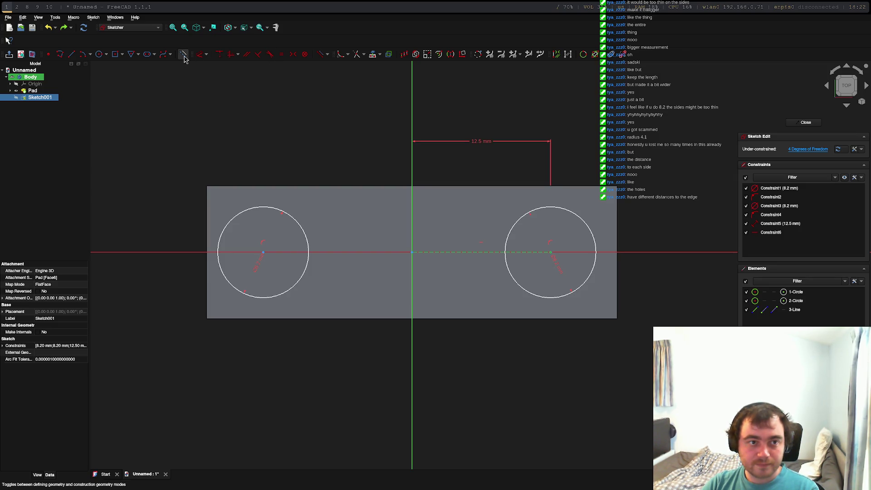
click(200, 54)
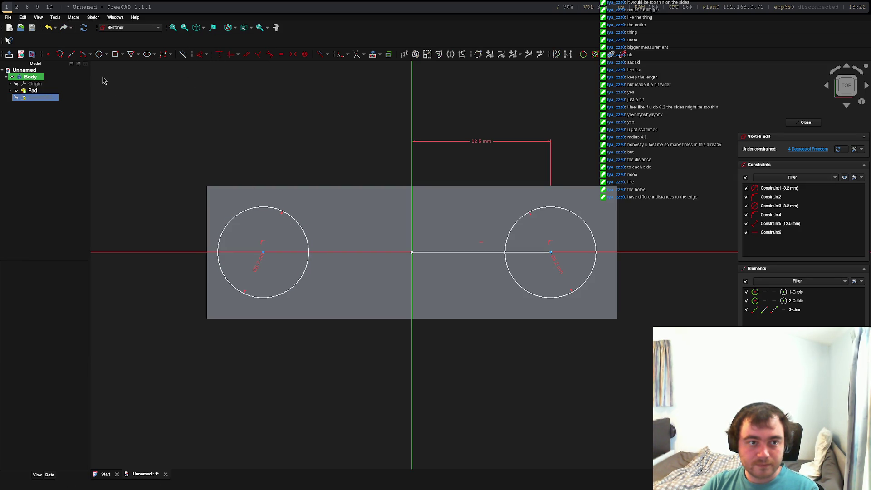
click(72, 54)
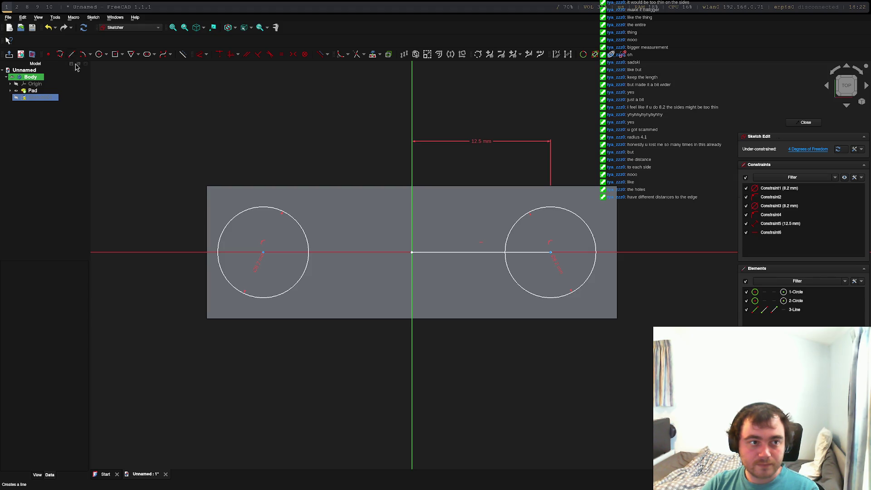
Draw a 12.5 mm line at 180° from the origin, running left toward the left circle
click(412, 253)
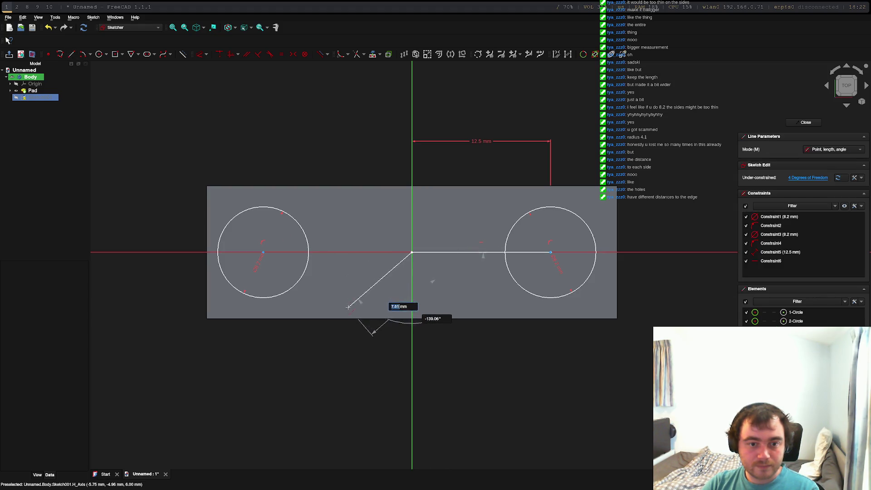
key(ctrl+z)
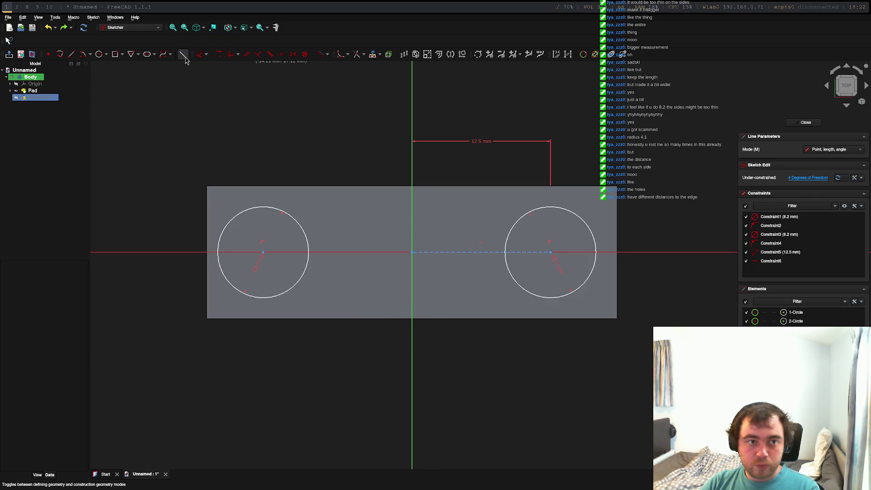
click(411, 251)
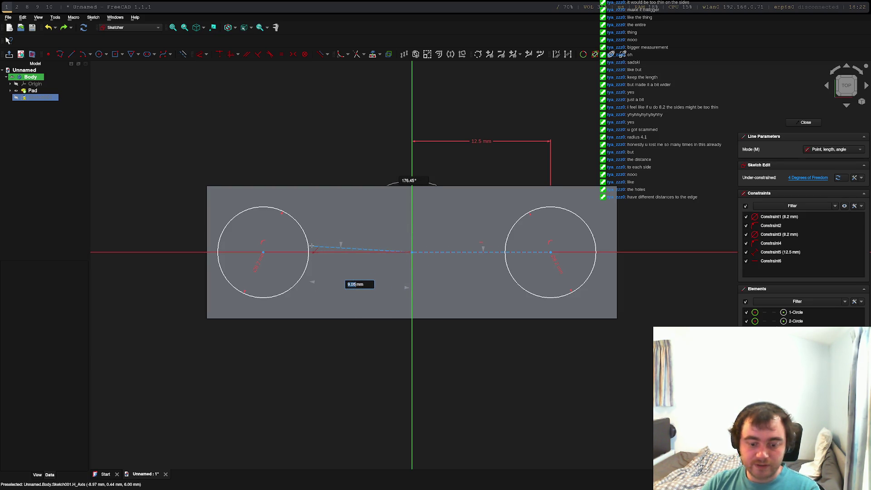
text(12.5)
key(Tab)
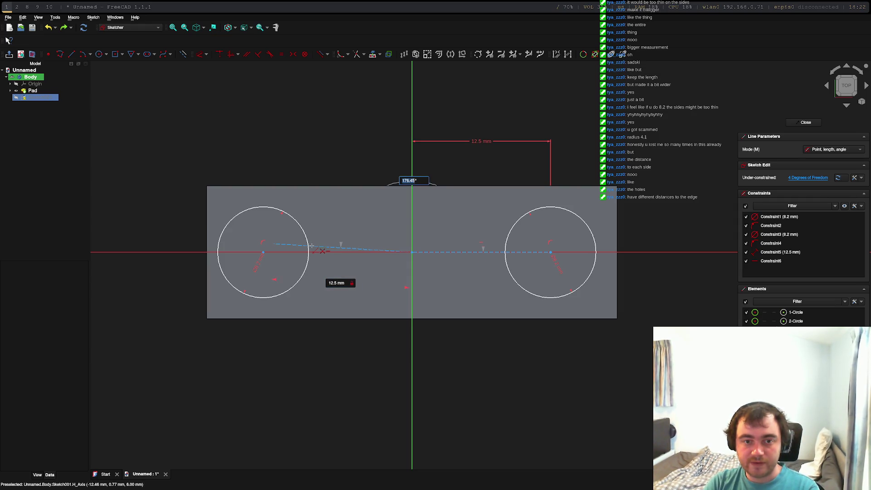
text(0)
key(BackSpace)
text(180)
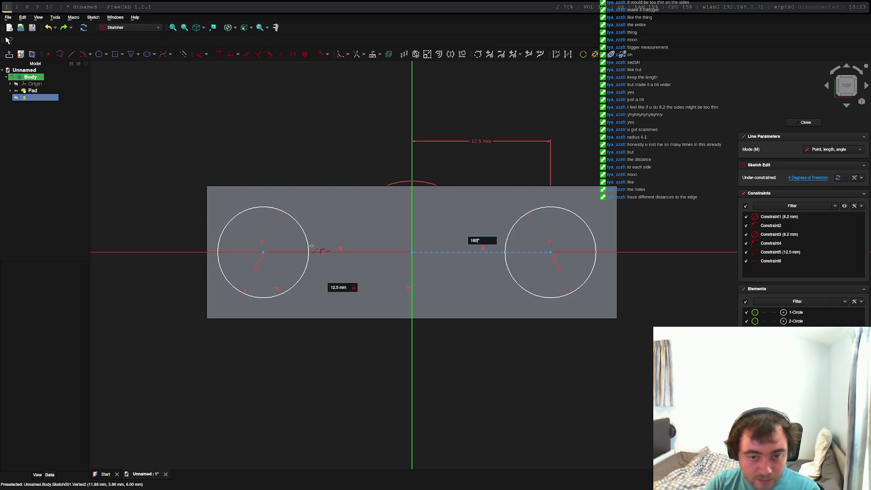
key(BackSpace)
key(BackSpace)
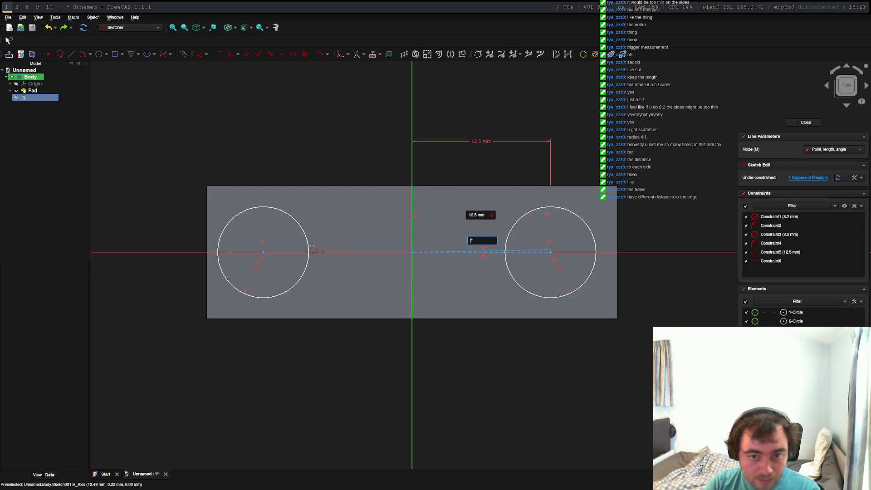
text(1)
text(90)
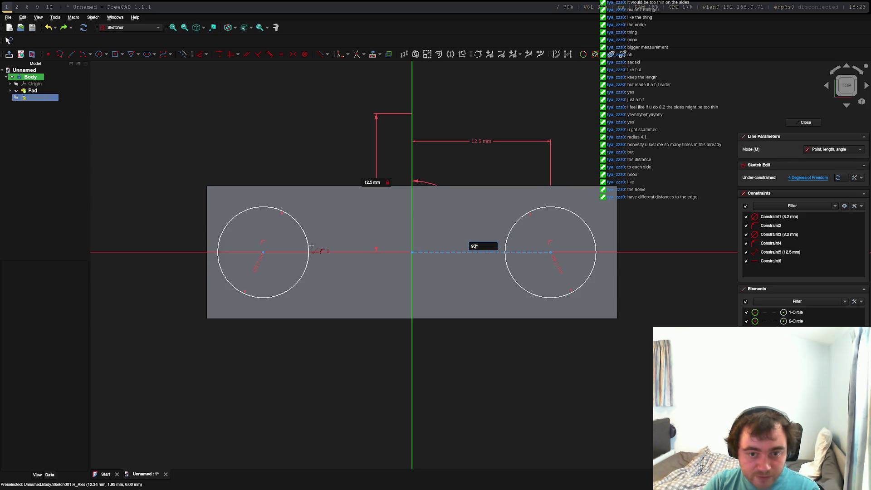
key(BackSpace)
key(BackSpace)
text(180)
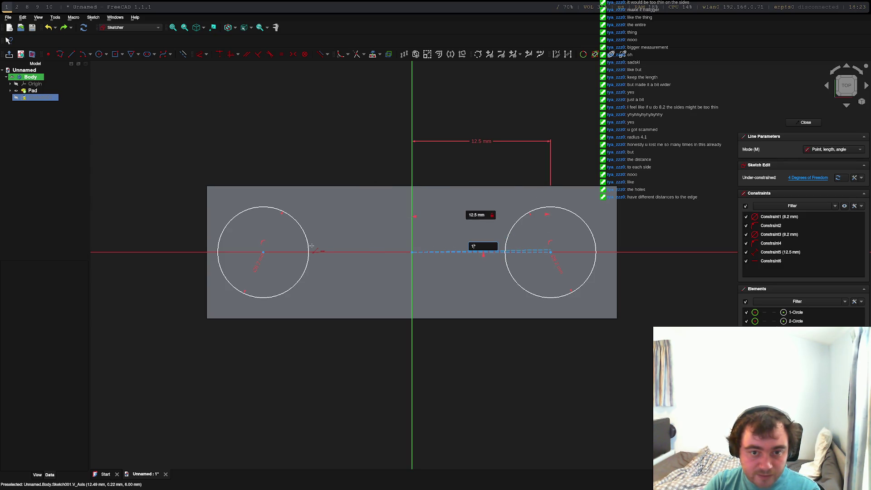
key(Return)
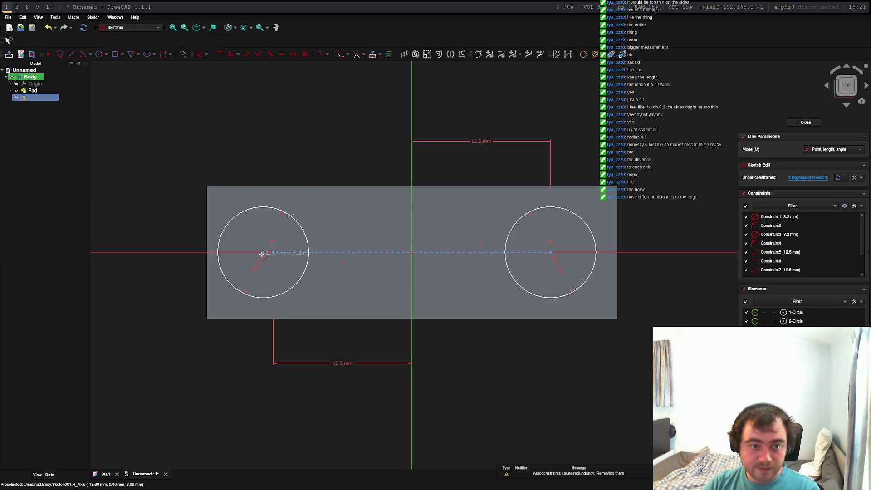
End the line at the left circle and snap that circle's centre onto the line end
click(262, 253)
scroll(264, 254, up, 5)
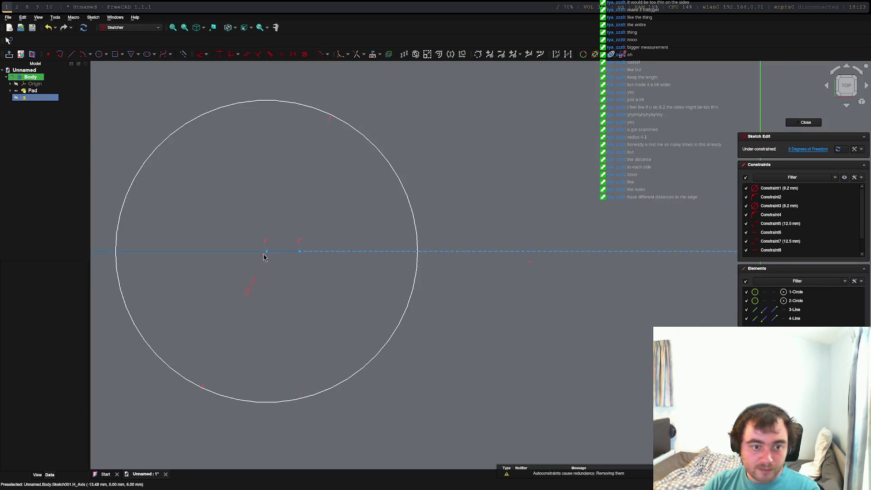
drag(269, 253, 300, 255)
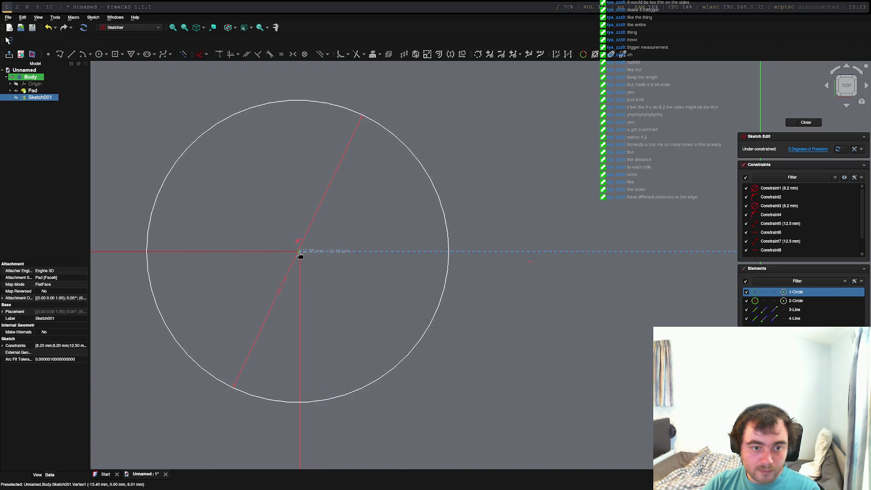
scroll(487, 252, down, 5)
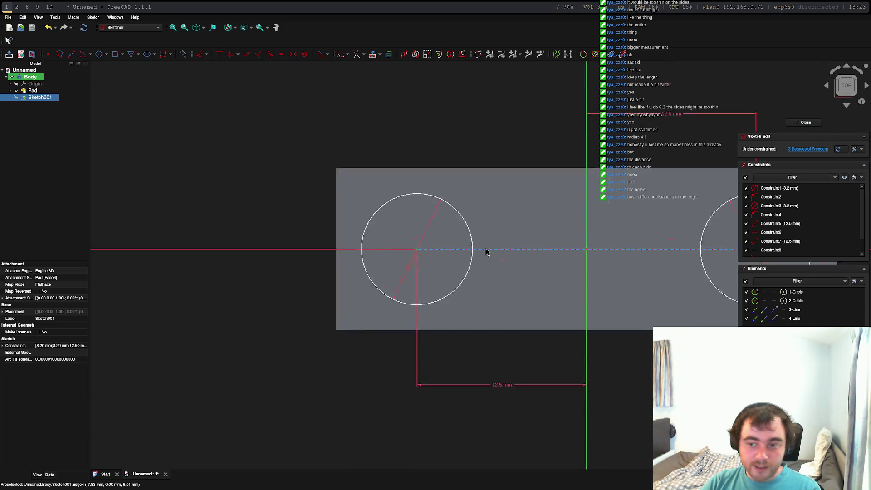
scroll(486, 252, down, 3)
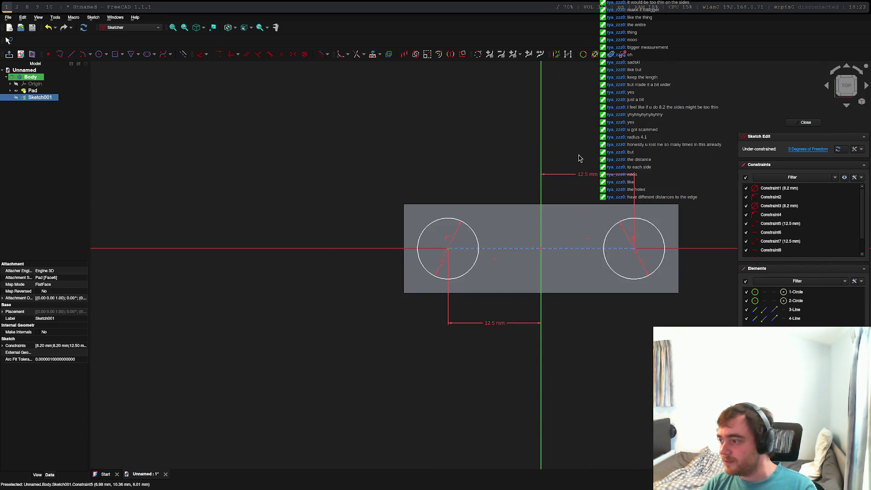
Select both 8.2 mm hole circles and close the sketch
click(471, 230)
click(628, 226)
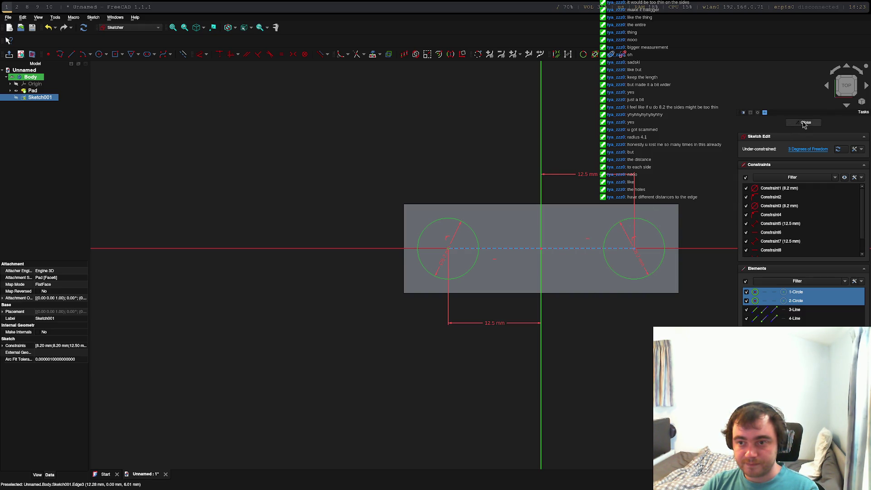
click(805, 123)
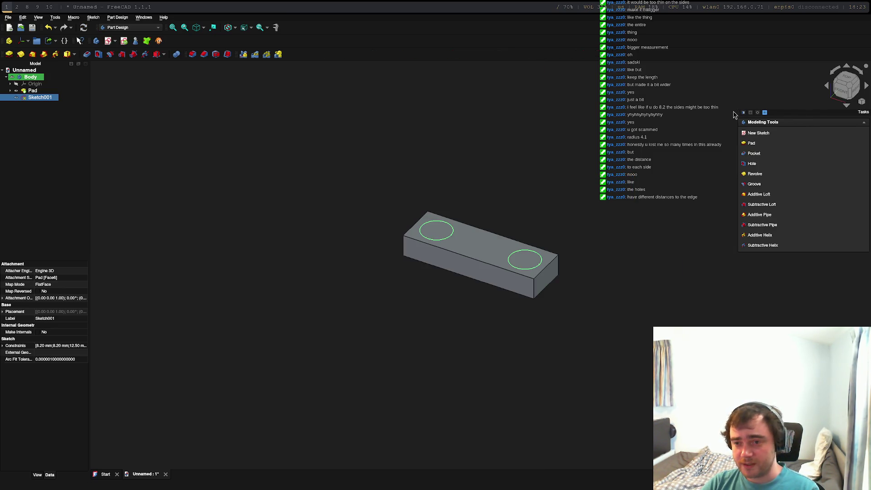
Pocket the two 8.2 mm circles 4 mm deep into the bar
click(750, 154)
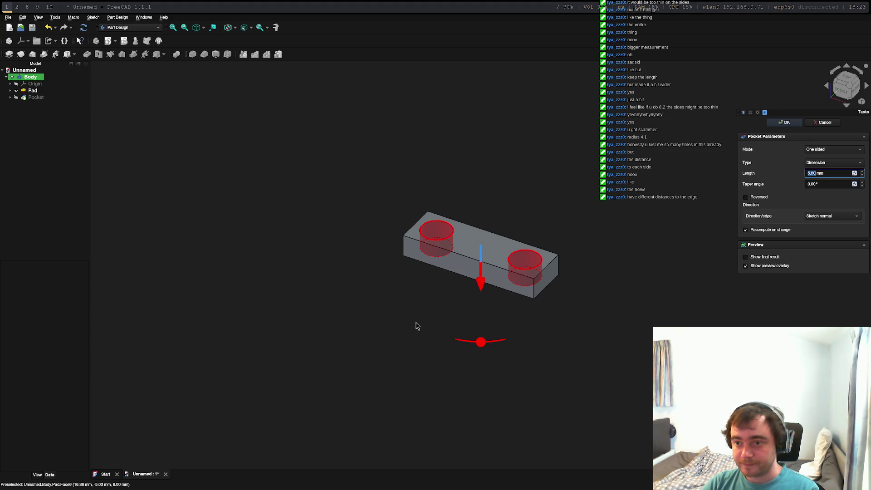
text(4)
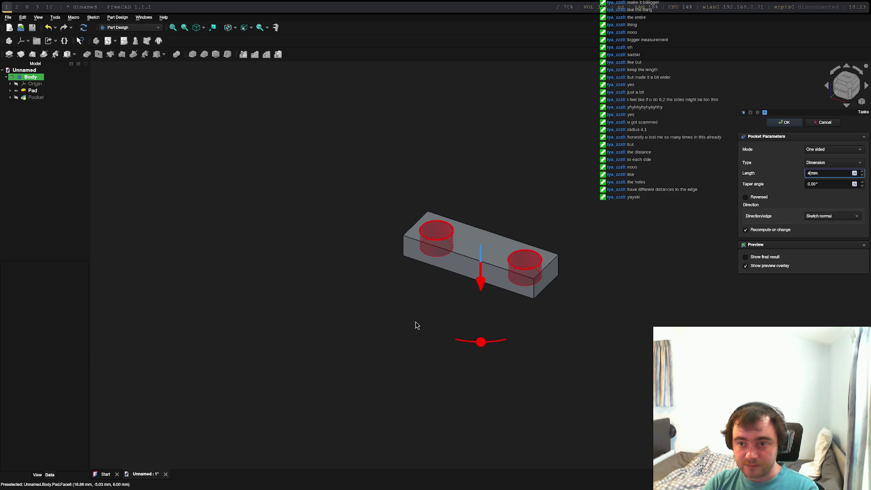
key(Return)
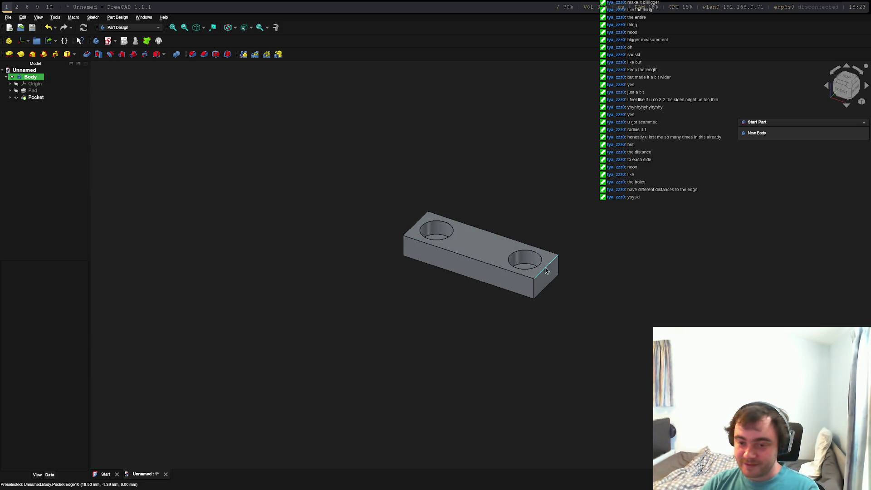
Reposition the view and look at the pocketed bar from the Top view
mouse_move(422, 350)
middle_down()
mouse_move(487, 362)
mouse_move(578, 312)
middle_up()
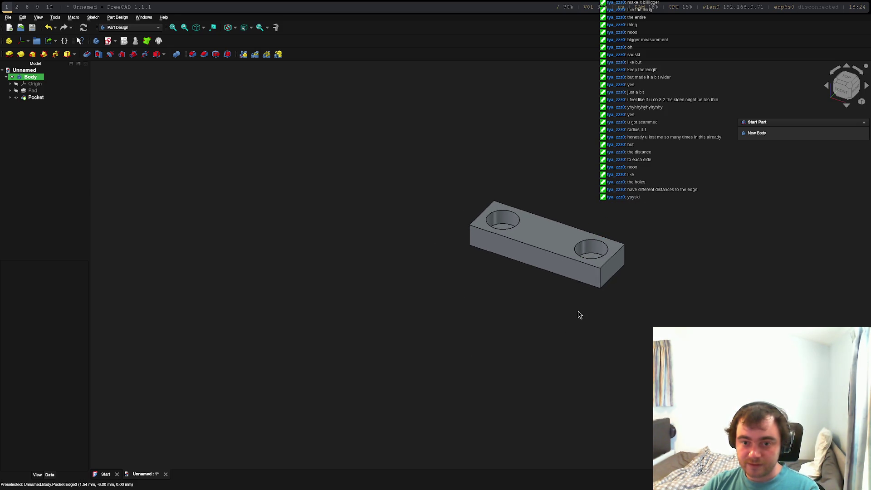
right_click(579, 324)
click(630, 310)
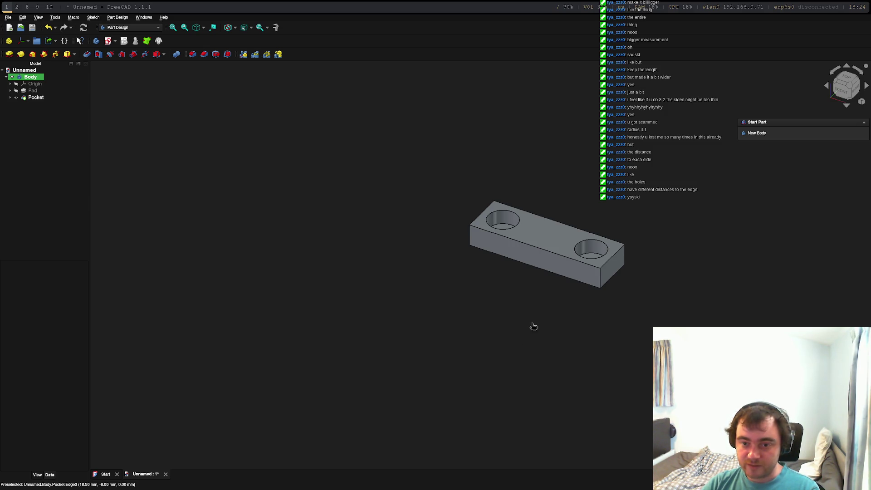
click(845, 79)
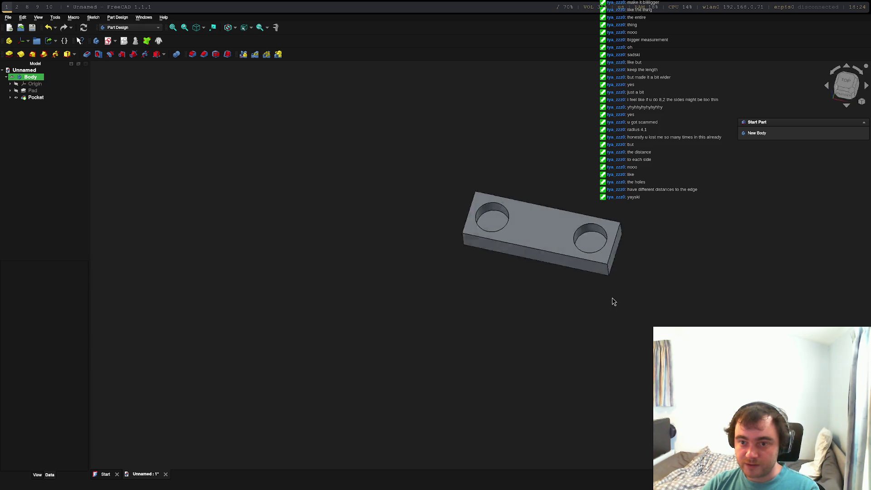
Select only the floor face of the right 4 mm hole
click(480, 224)
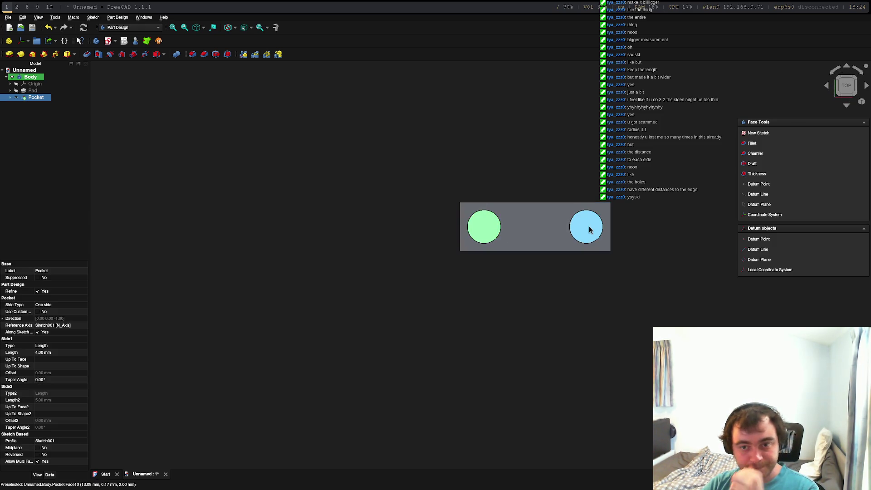
ctrl+click(589, 230)
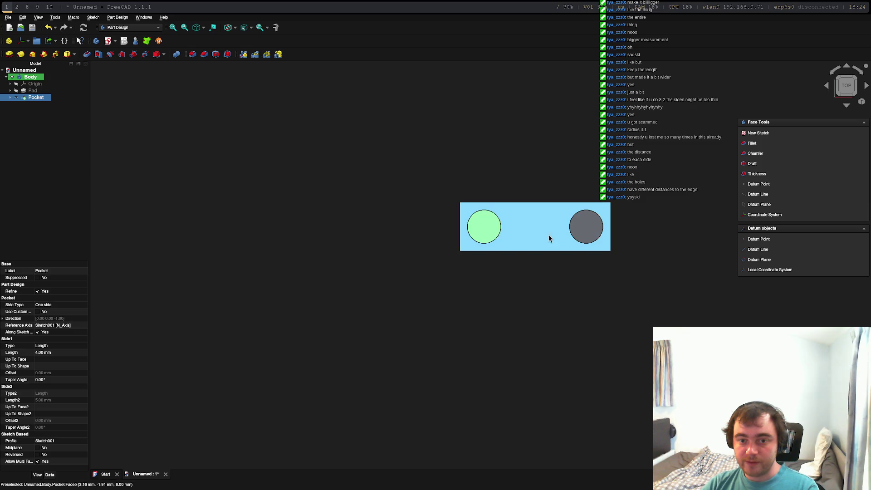
right_click(587, 229)
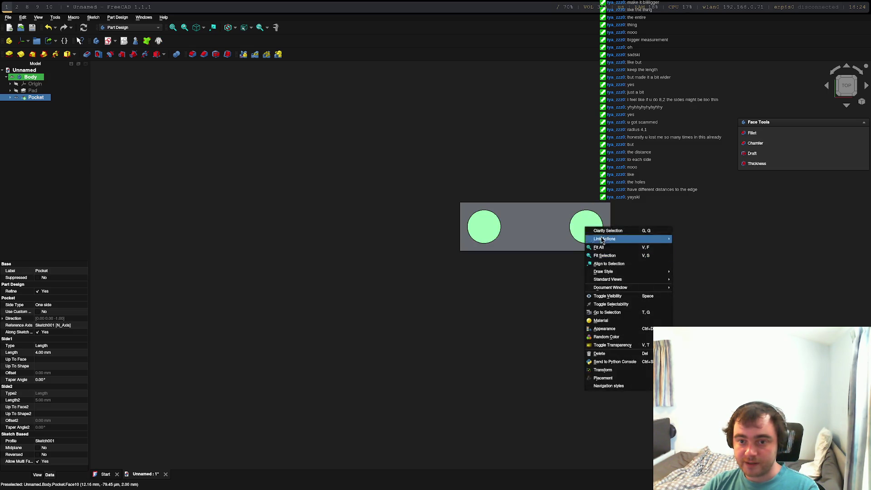
key(Escape)
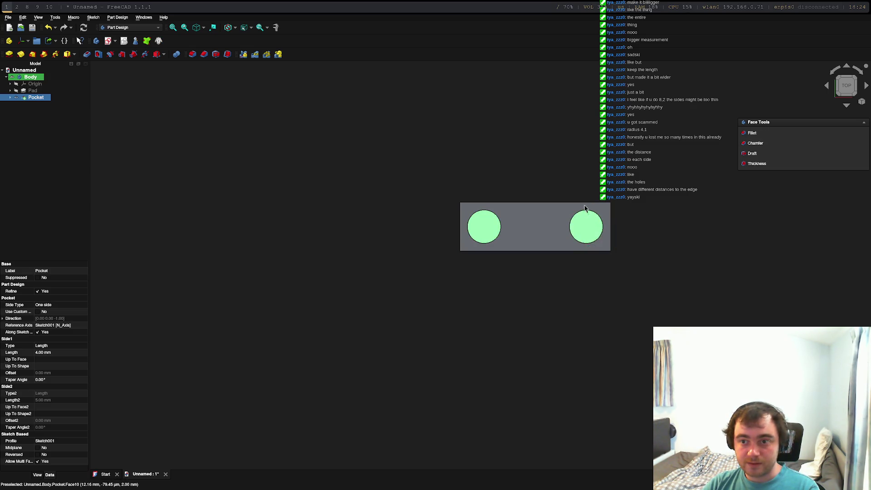
click(607, 225)
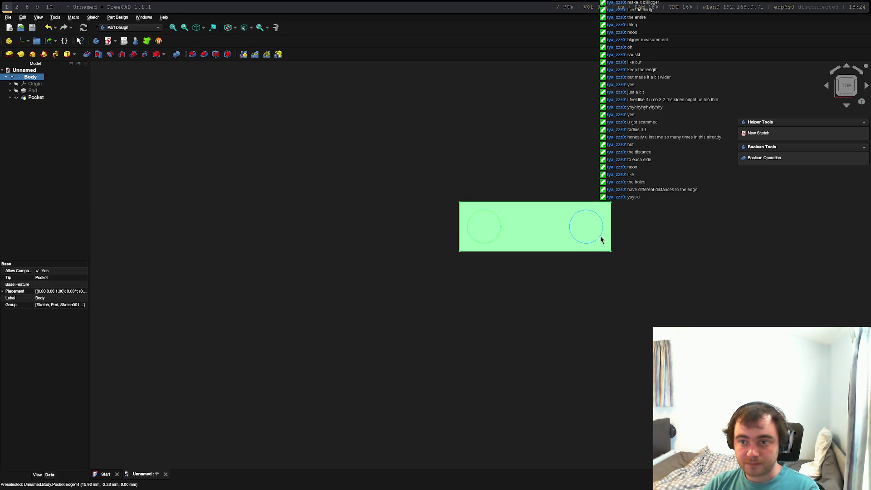
click(600, 236)
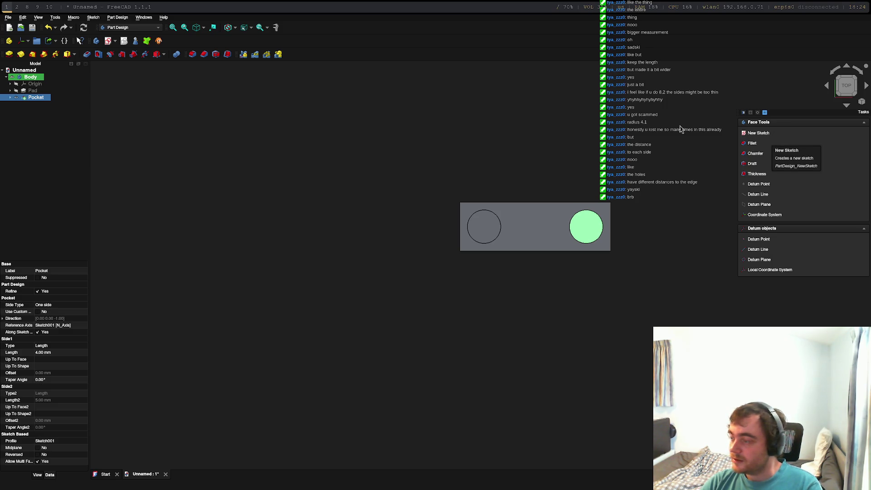
Create Sketch002 on the right hole's floor and start a circle at the hole's centre
click(755, 134)
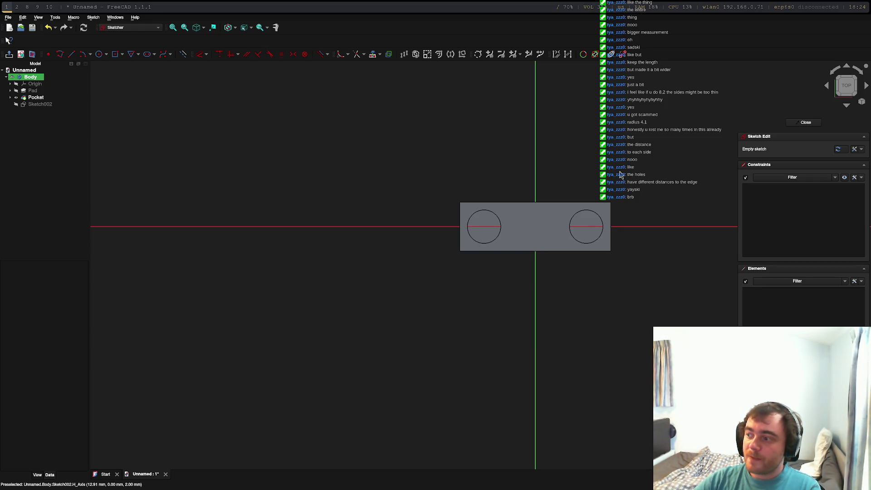
scroll(594, 227, up, 5)
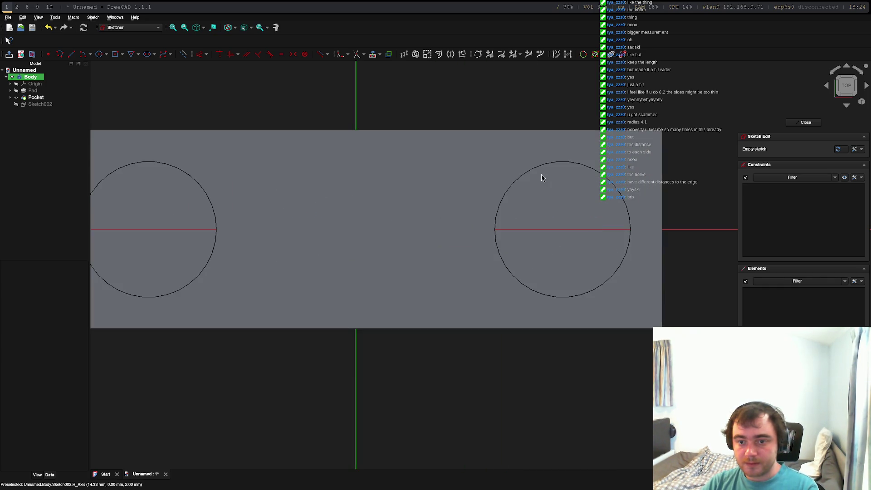
click(100, 55)
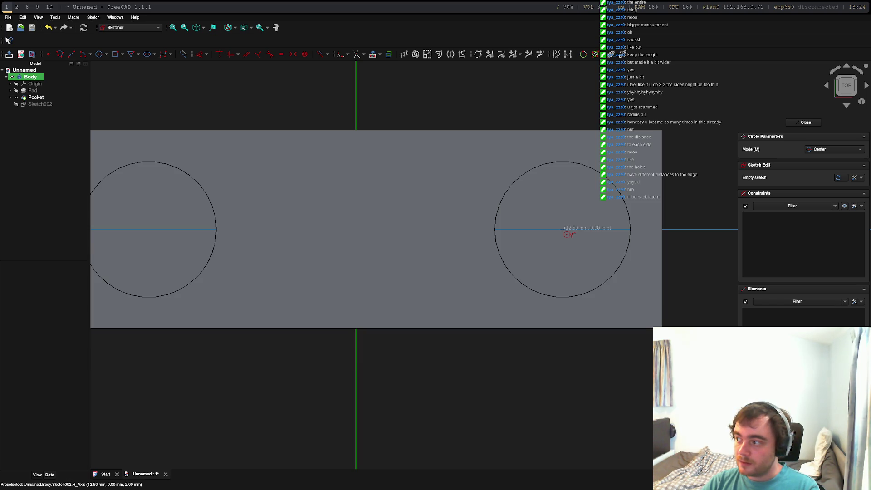
click(563, 229)
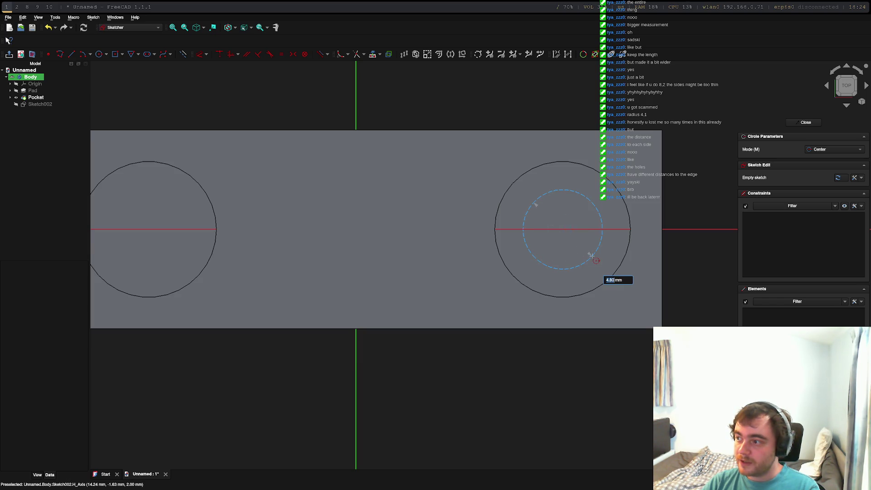
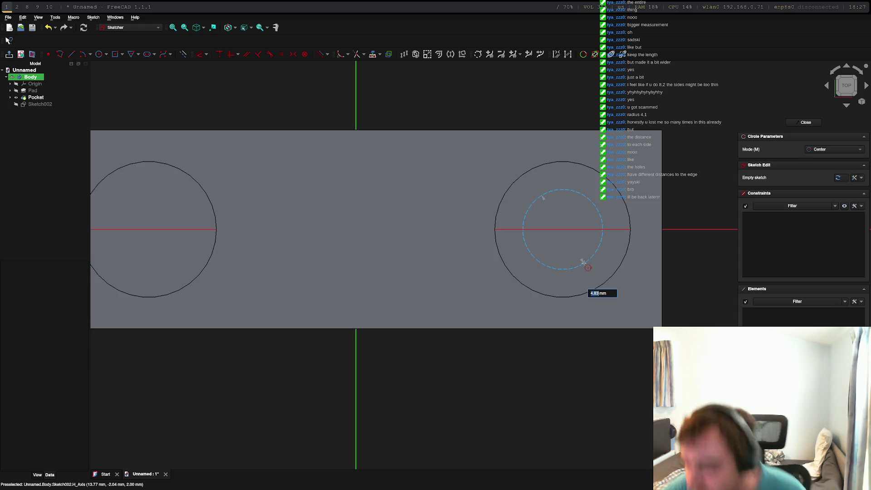
Draw a 6 mm-radius circle centred on the right hole's axis point
text(6)
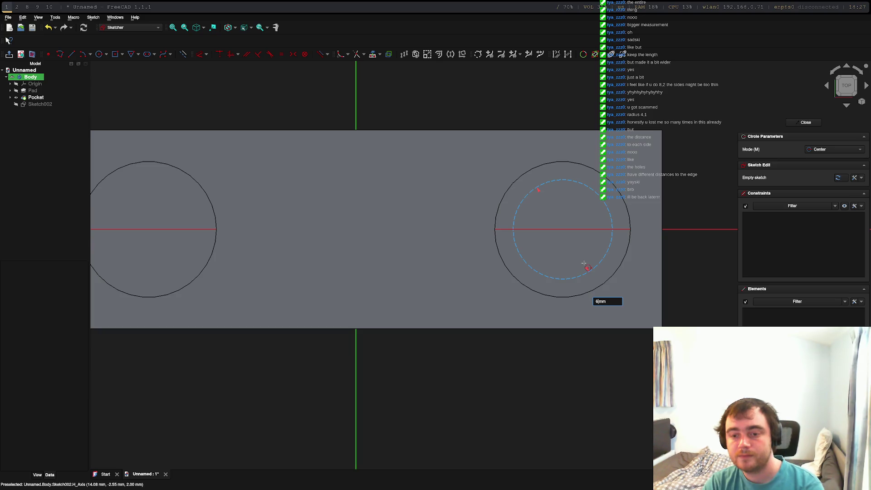
key(Return)
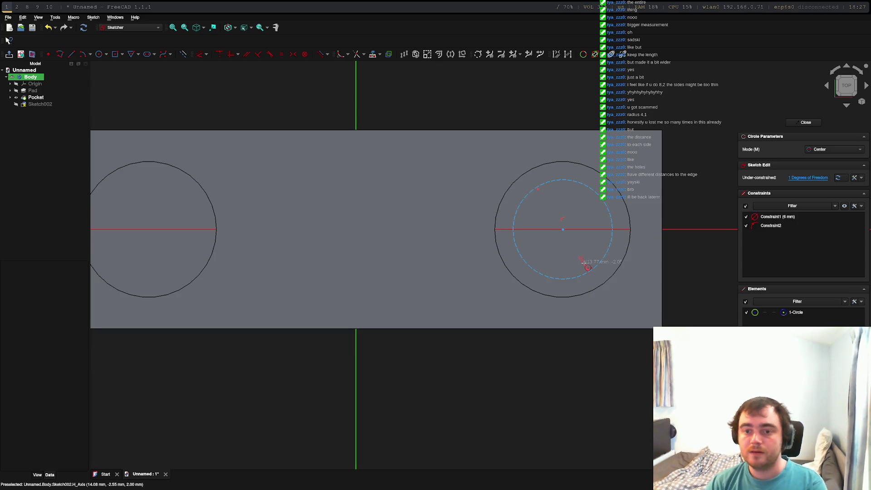
key(ctrl+z)
key(ctrl+z)
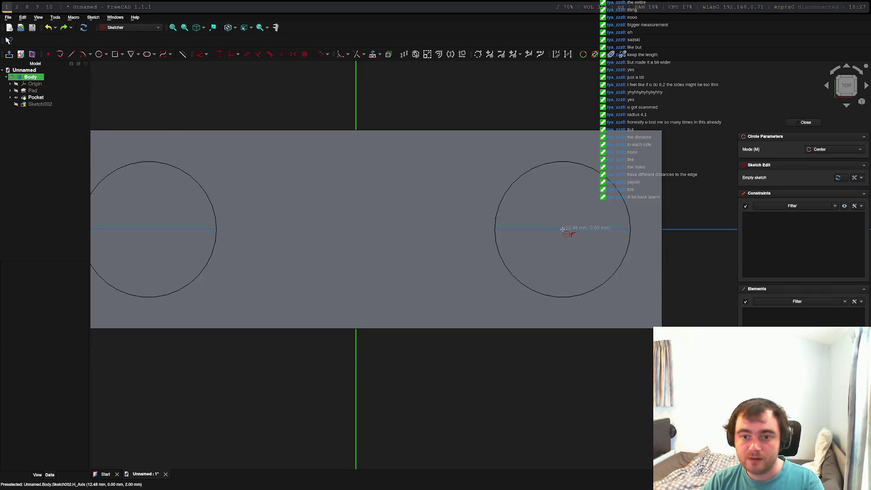
click(563, 230)
text(6mm)
key(Return)
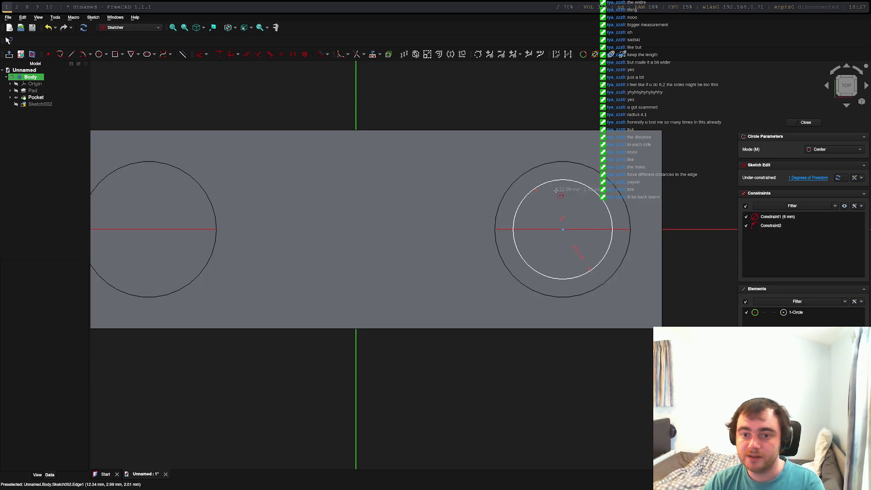
key(Escape)
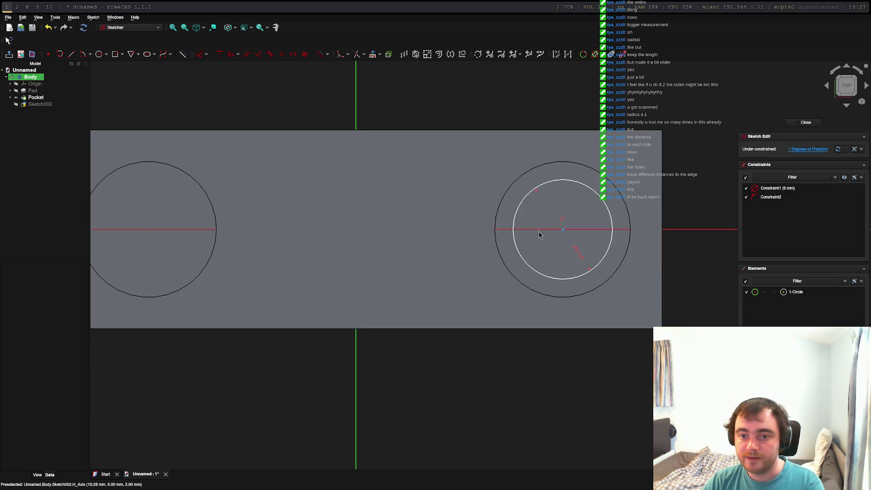
Constrain the circle's centre 12.5 mm horizontally from the vertical axis
click(565, 231)
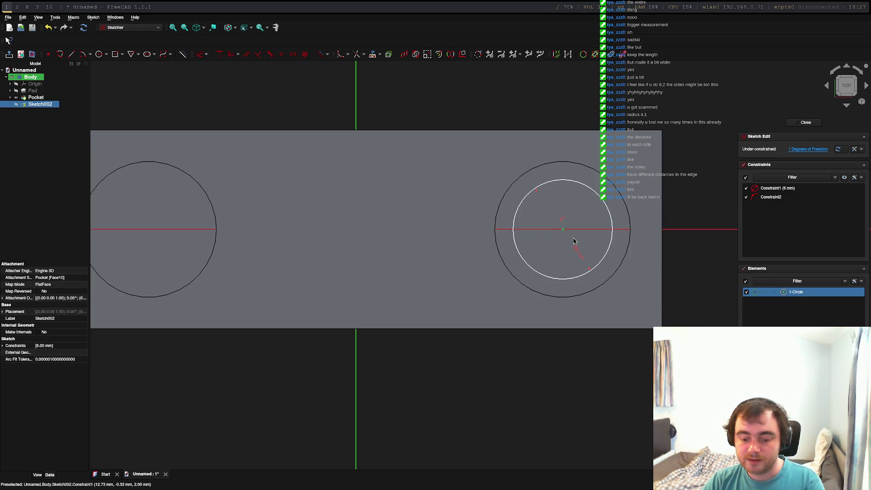
key(l)
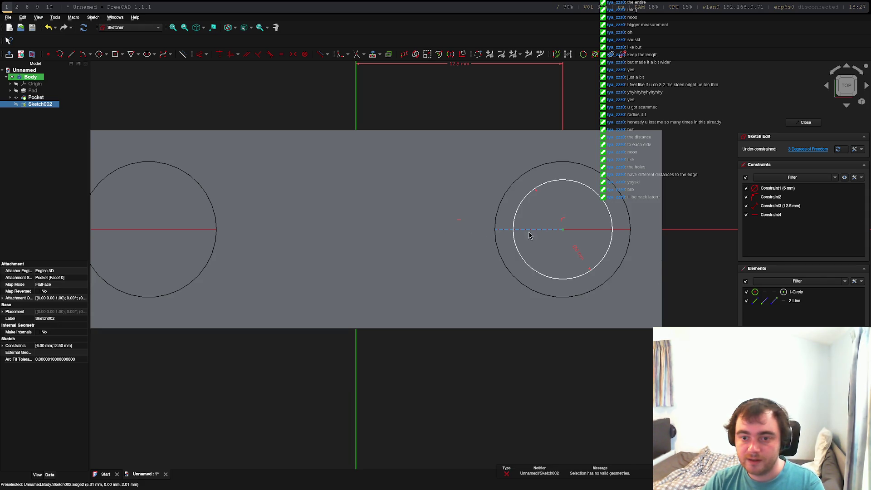
mouse_move(563, 229)
mouse_down()
mouse_move(146, 234)
mouse_move(159, 236)
mouse_up()
key(ctrl+z)
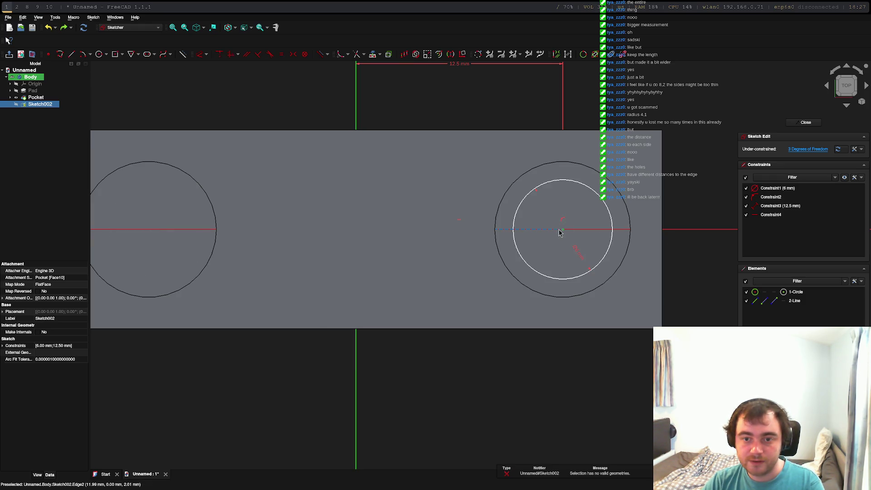
Copy and paste the 6 mm inner circle
click(591, 191)
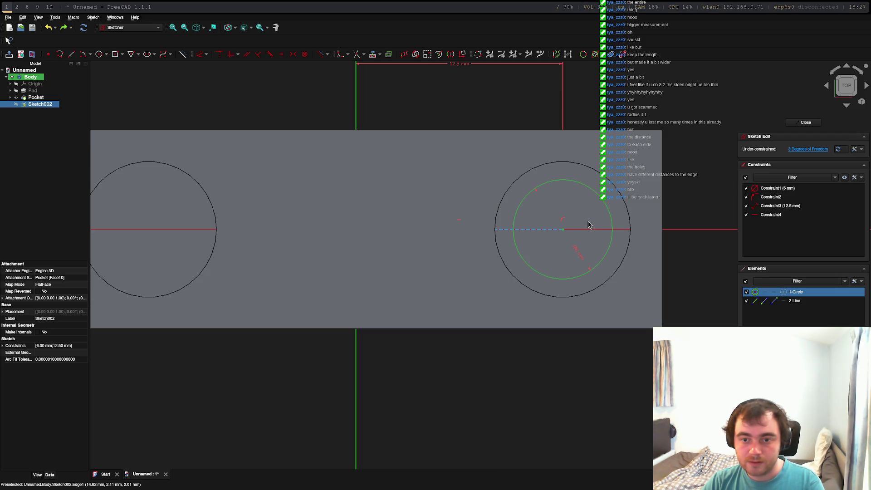
key(ctrl+v)
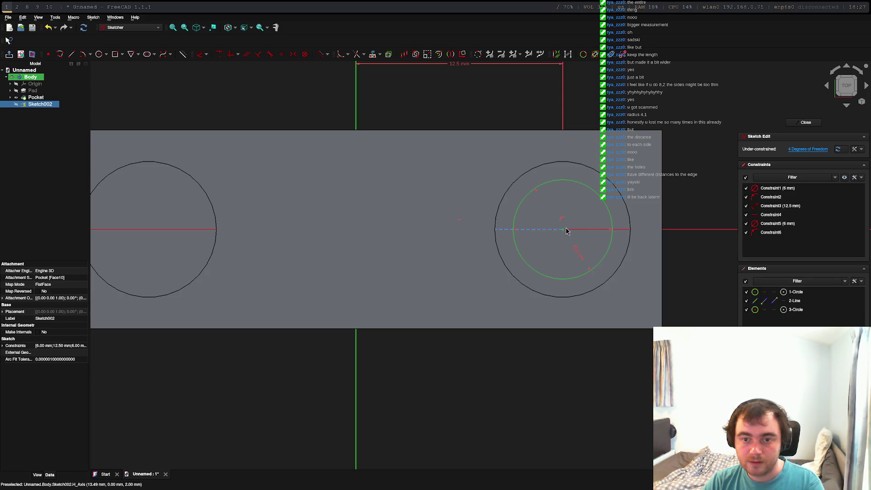
click(396, 240)
Centre the pasted 6 mm circle on the left hole and close the sketch
click(150, 229)
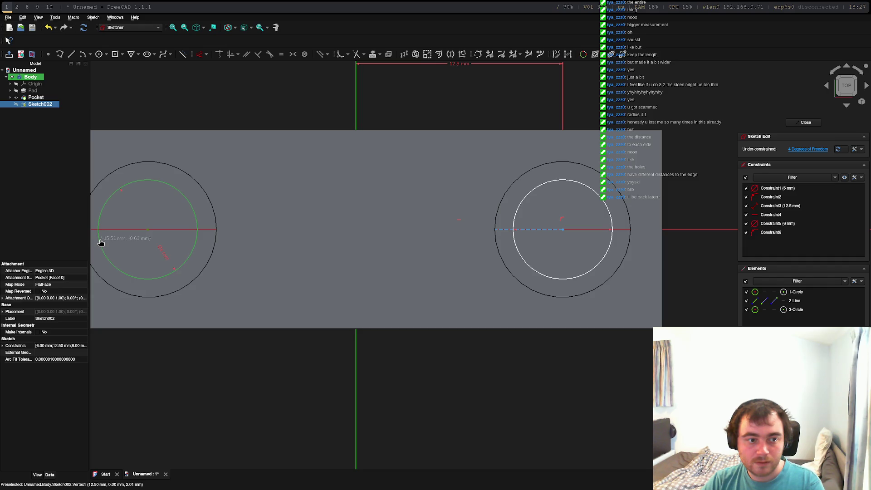
click(101, 243)
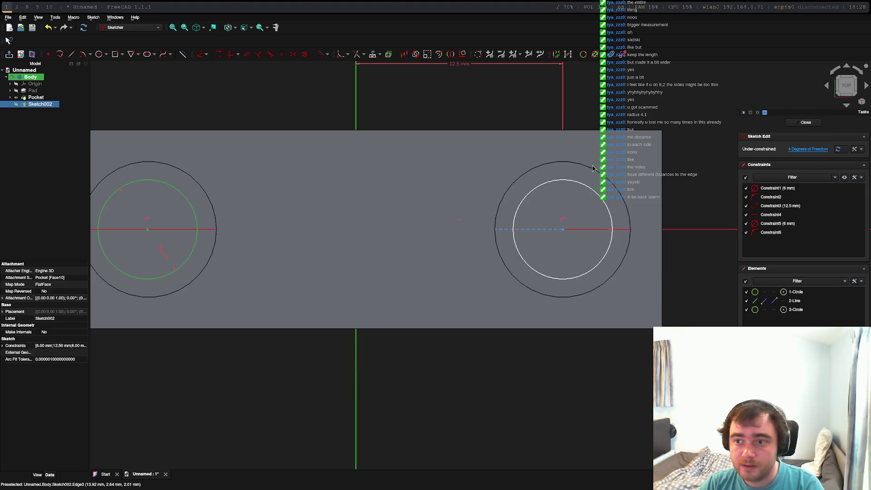
click(579, 187)
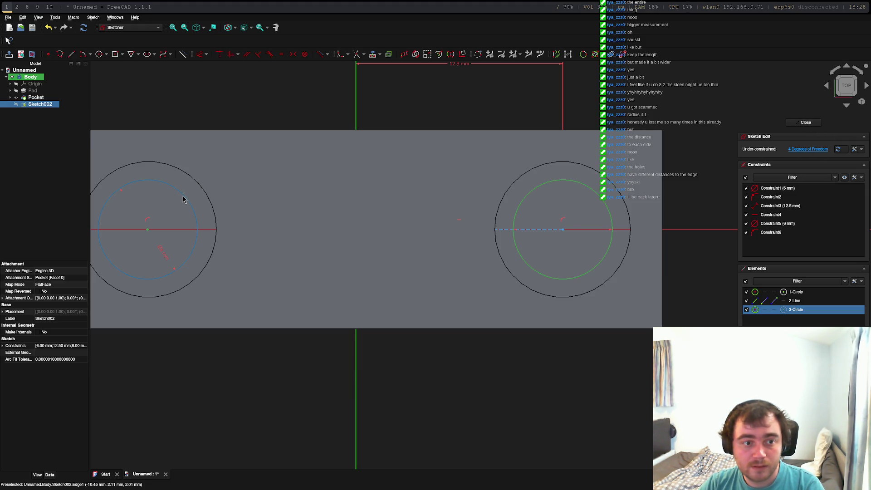
click(547, 189)
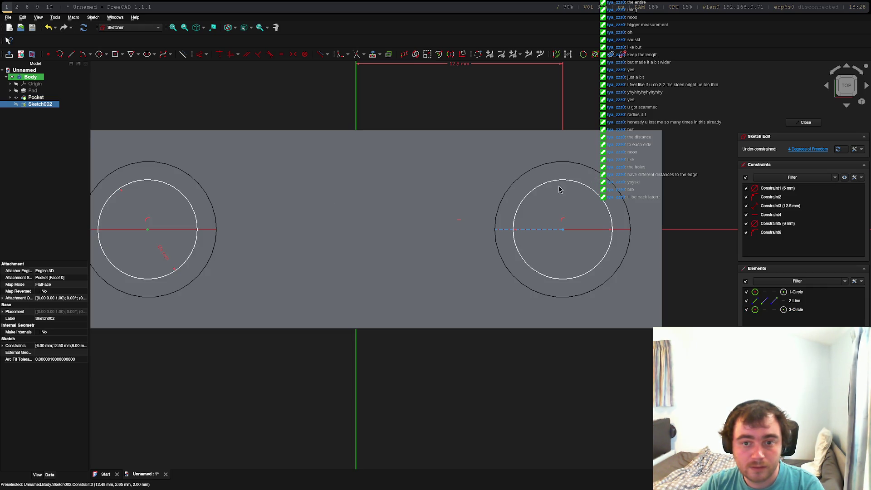
click(558, 183)
click(179, 193)
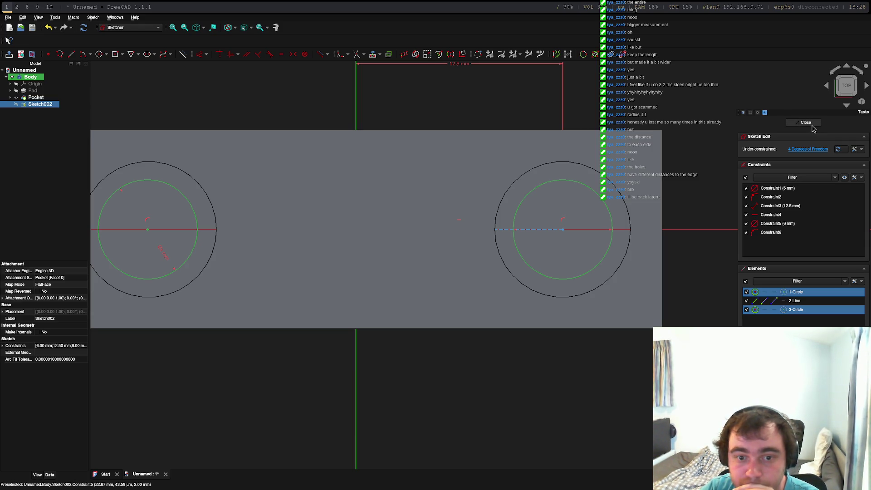
click(812, 126)
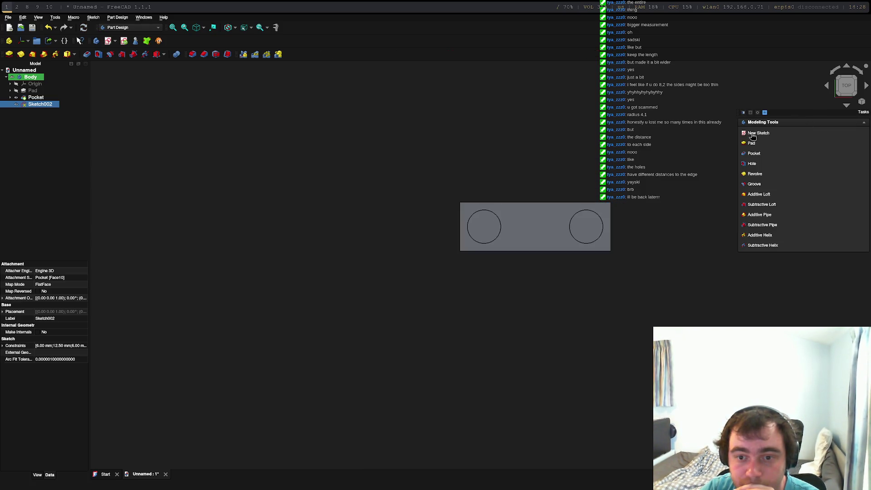
click(483, 227)
scroll(484, 227, up, 5)
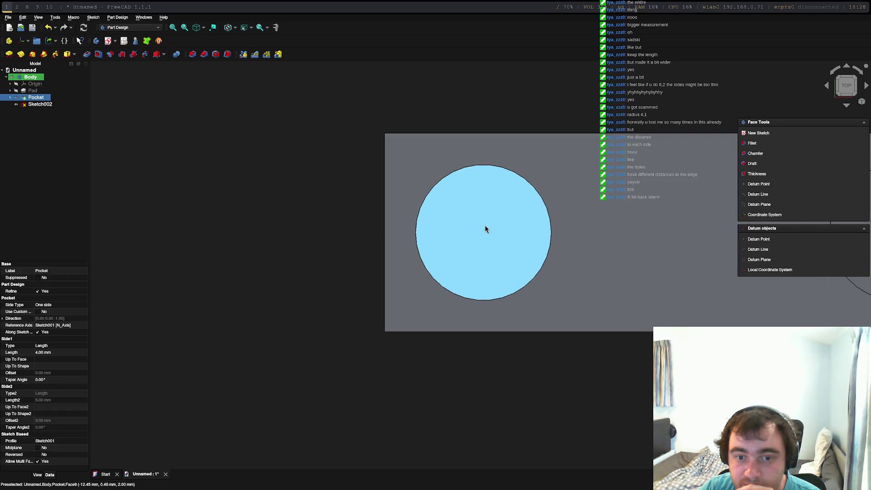
scroll(660, 236, down, 5)
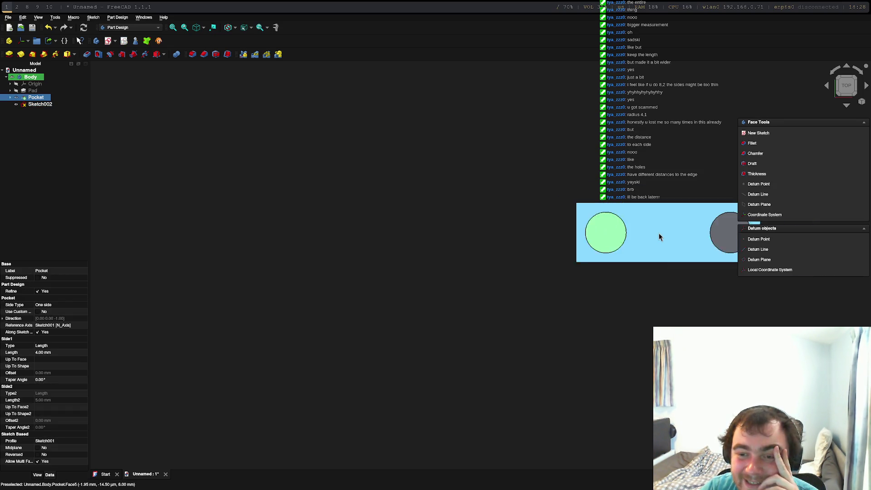
scroll(659, 236, down, 1)
click(717, 234)
click(687, 267)
click(718, 234)
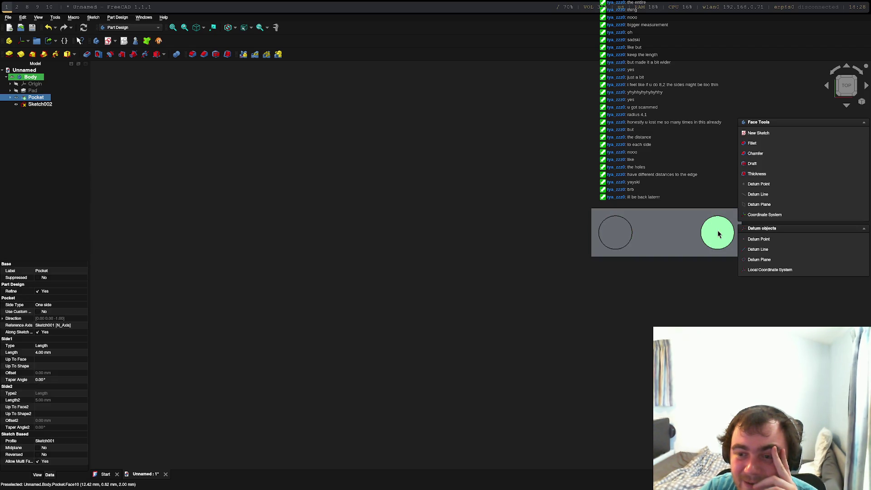
click(718, 234)
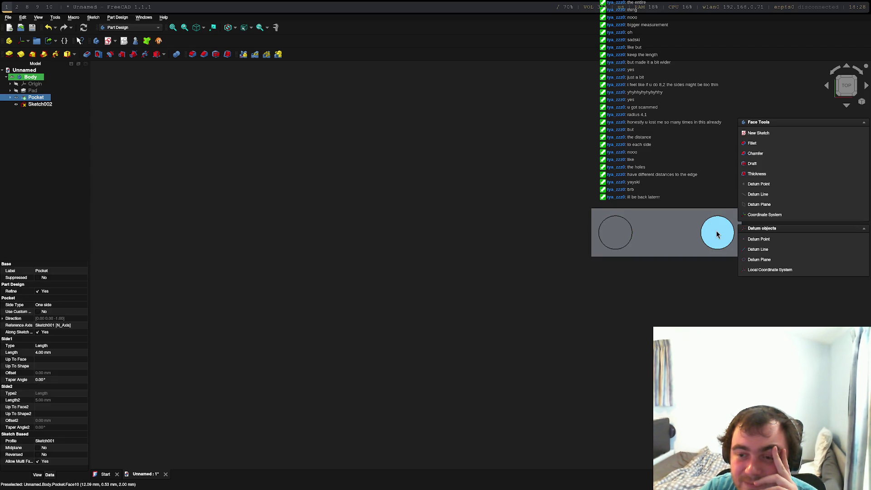
click(717, 234)
click(718, 238)
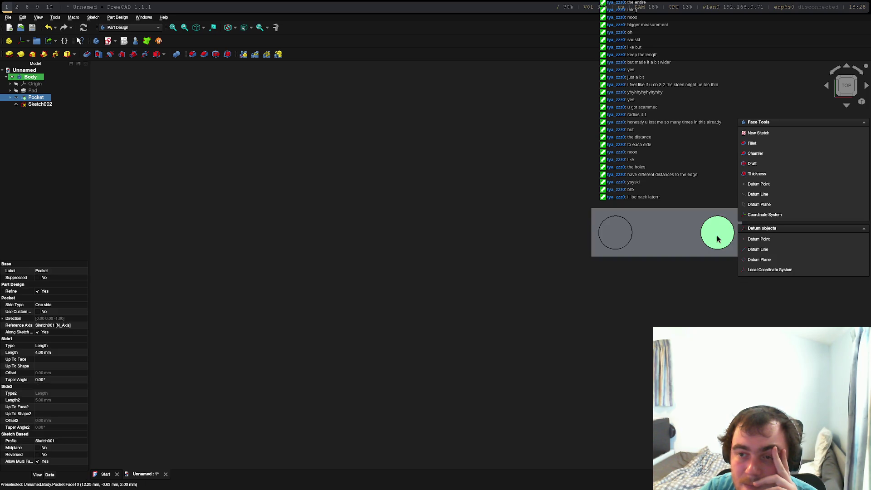
click(53, 108)
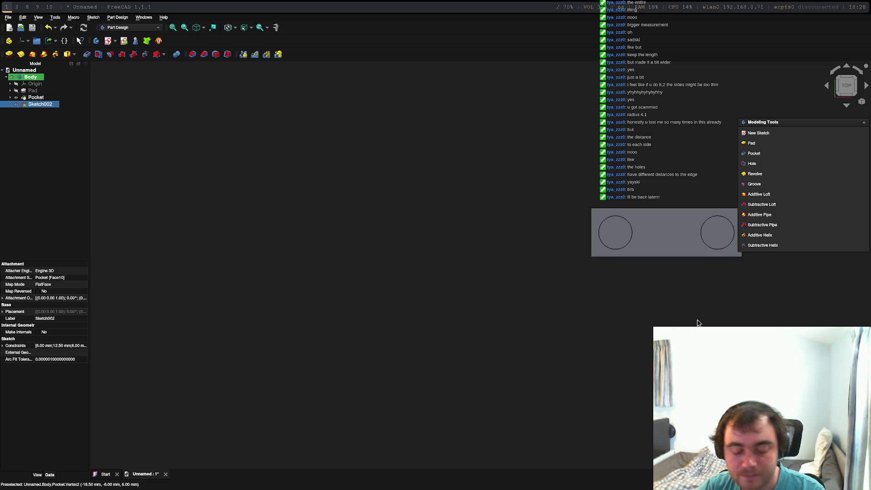
mouse_move(706, 315)
middle_down()
mouse_move(567, 298)
mouse_move(518, 282)
middle_up()
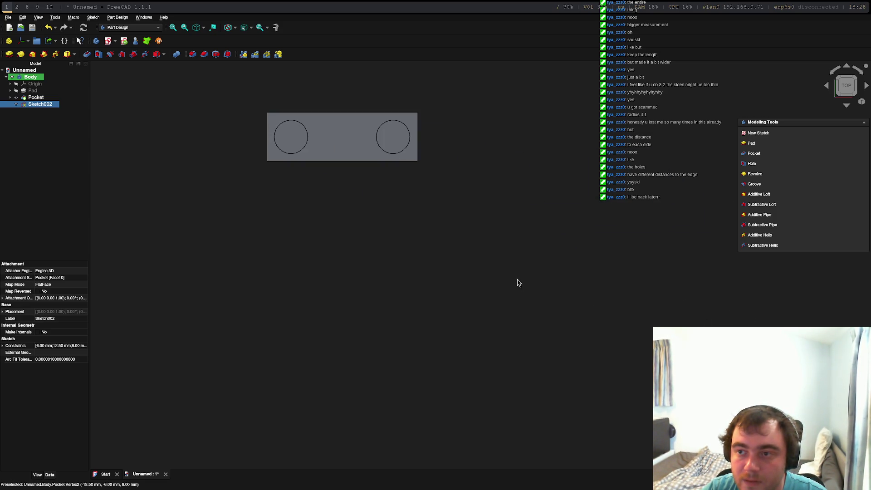
right_click(494, 293)
click(360, 247)
right_click(329, 216)
click(401, 199)
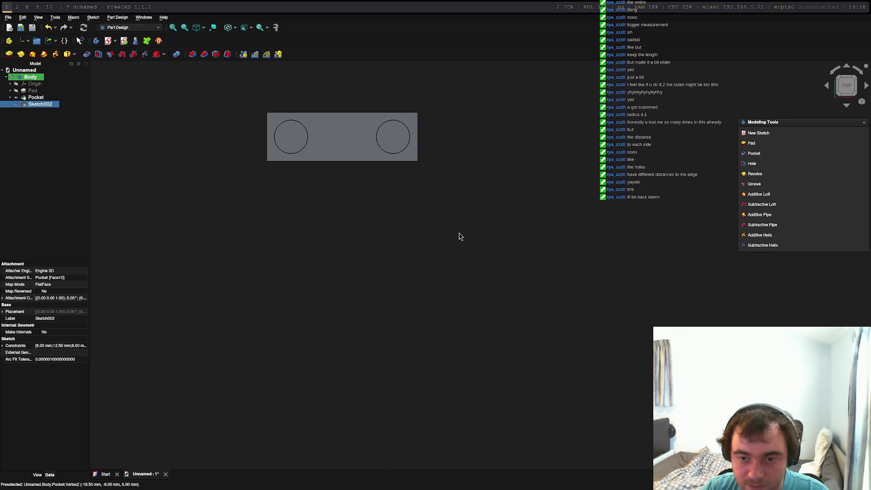
click(510, 259)
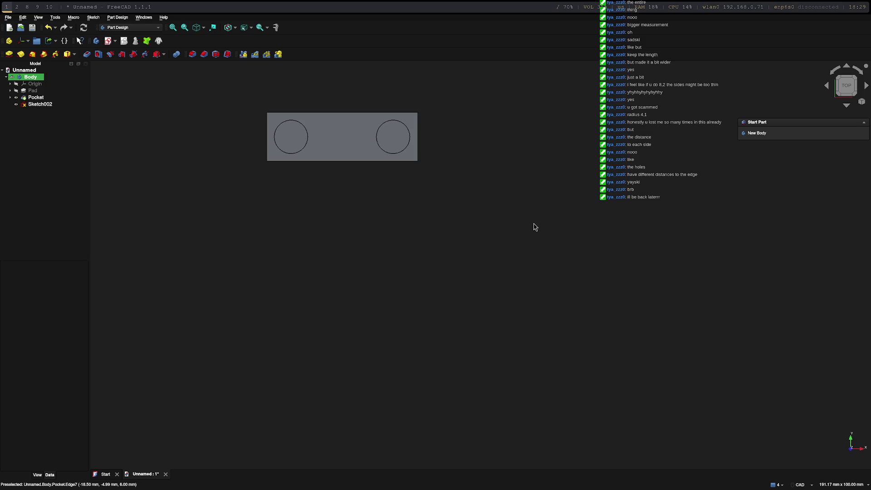
key(ctrl+r)
click(40, 104)
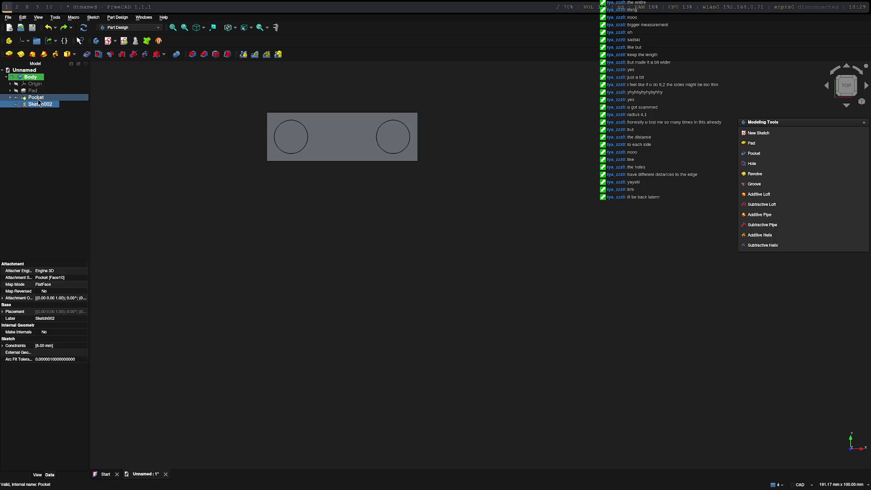
ctrl+click(36, 98)
click(39, 108)
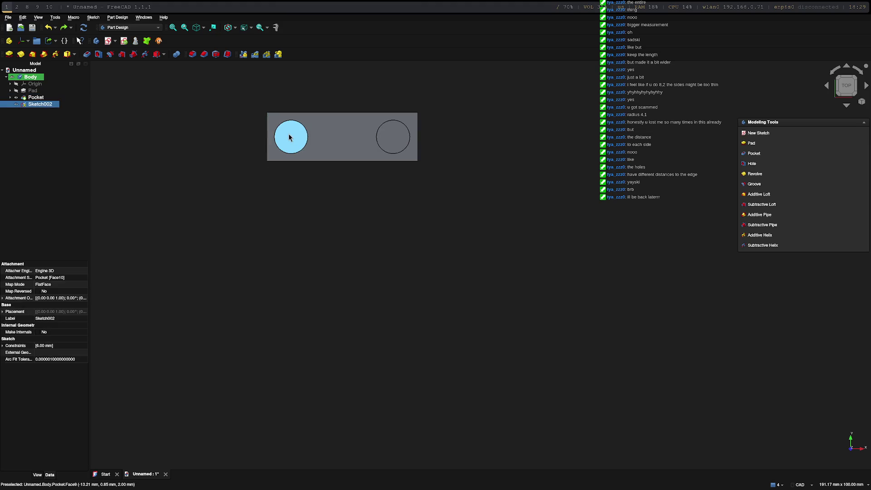
click(289, 134)
right_click(292, 136)
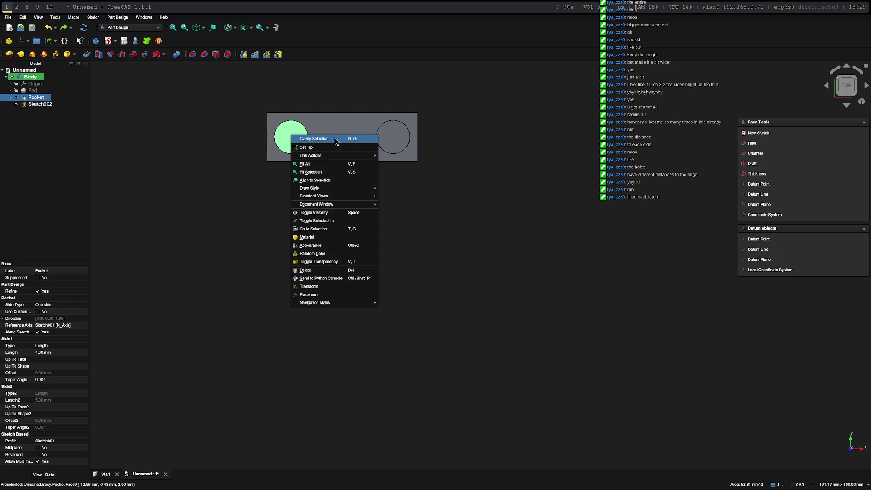
click(753, 134)
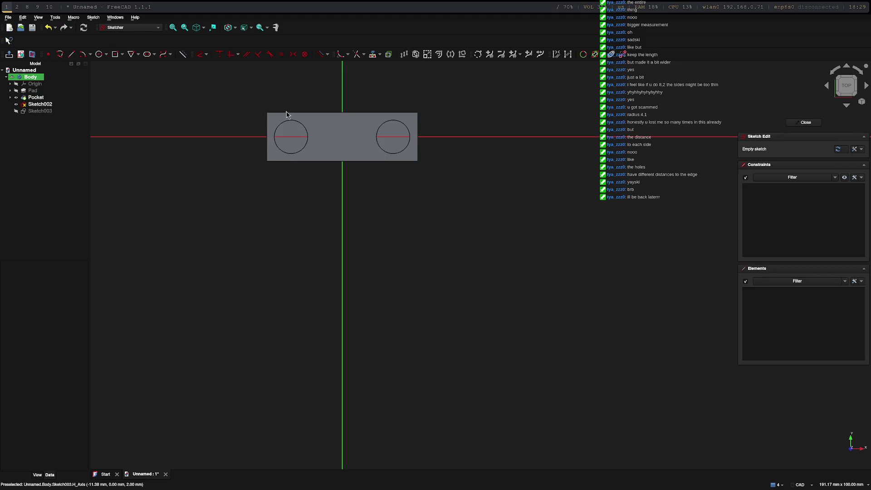
click(848, 97)
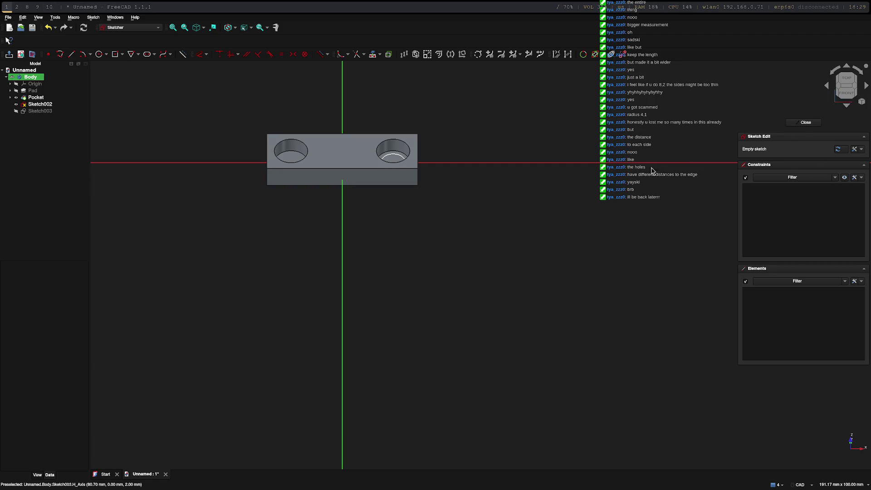
key(ctrl+z)
click(398, 139)
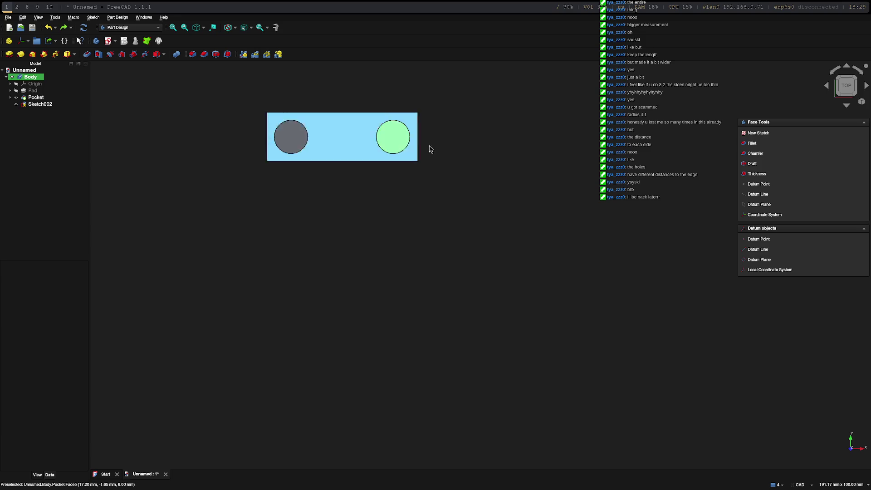
click(846, 96)
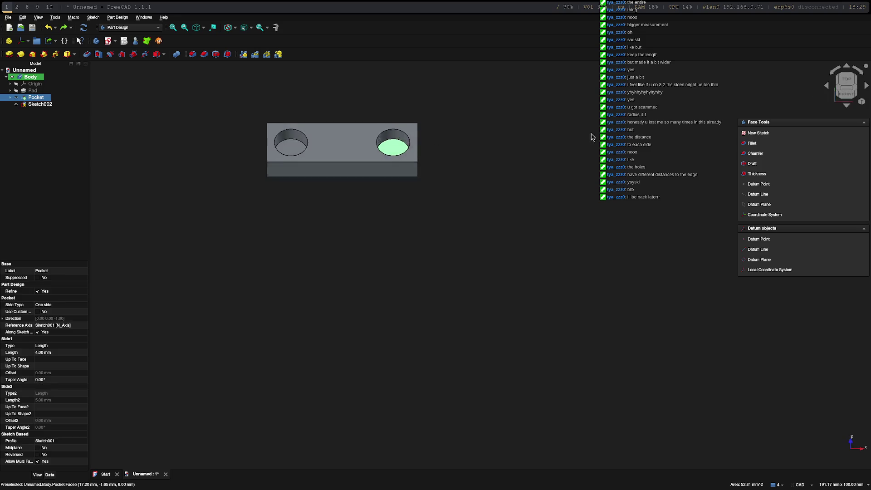
double_click(395, 155)
scroll(395, 156, up, 5)
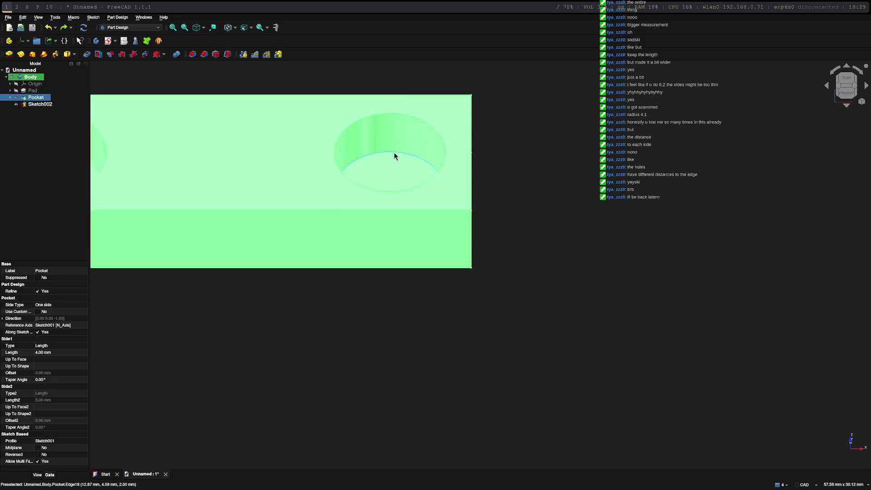
Start a new sketch on the bottom face of the right hole
click(385, 188)
click(385, 178)
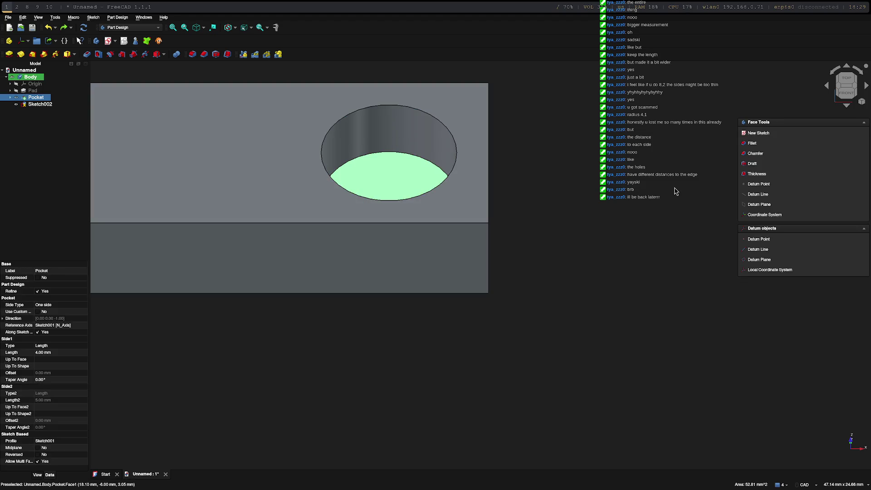
click(765, 133)
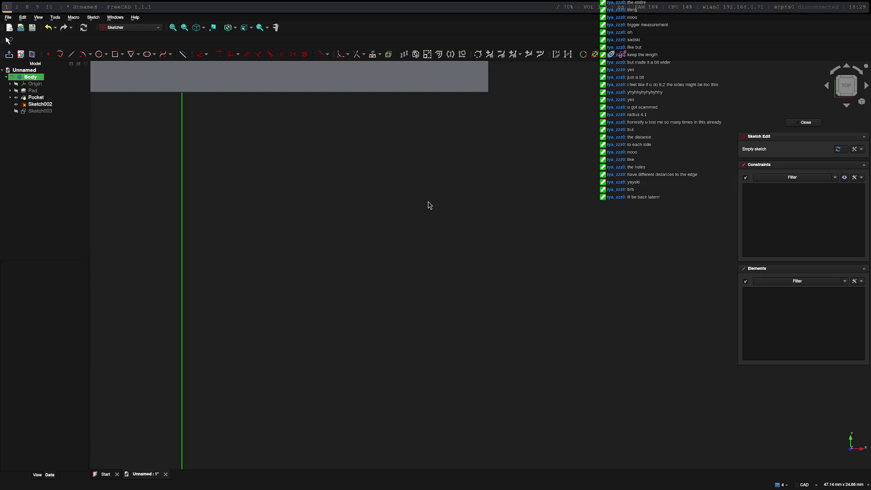
middle_drag(497, 174, 499, 410)
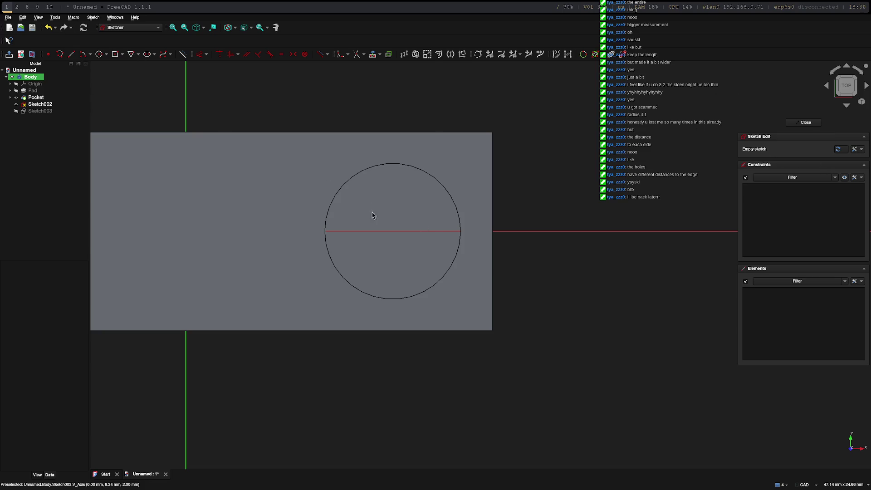
Draw a 6 mm circle at the hole centre and close the sketch
click(99, 54)
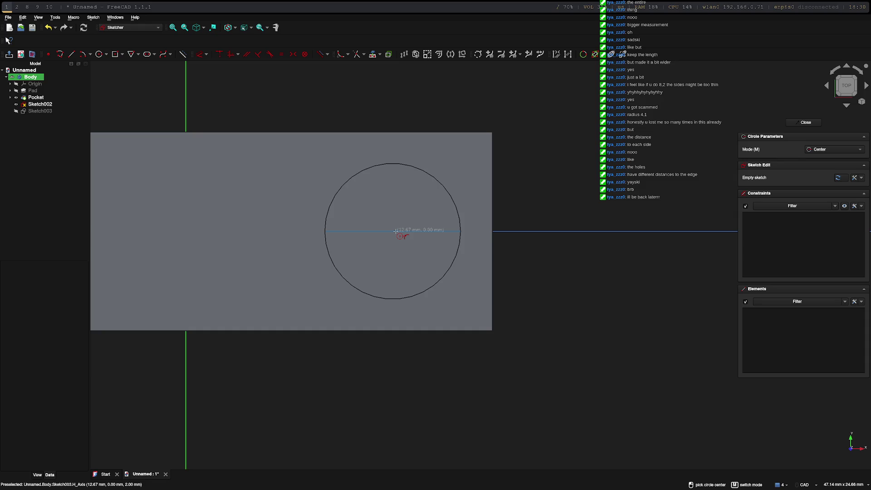
click(393, 232)
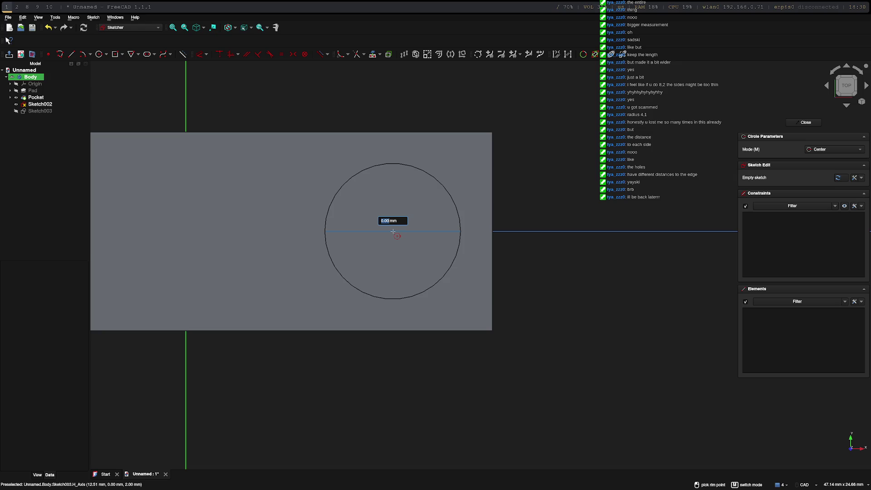
text(6)
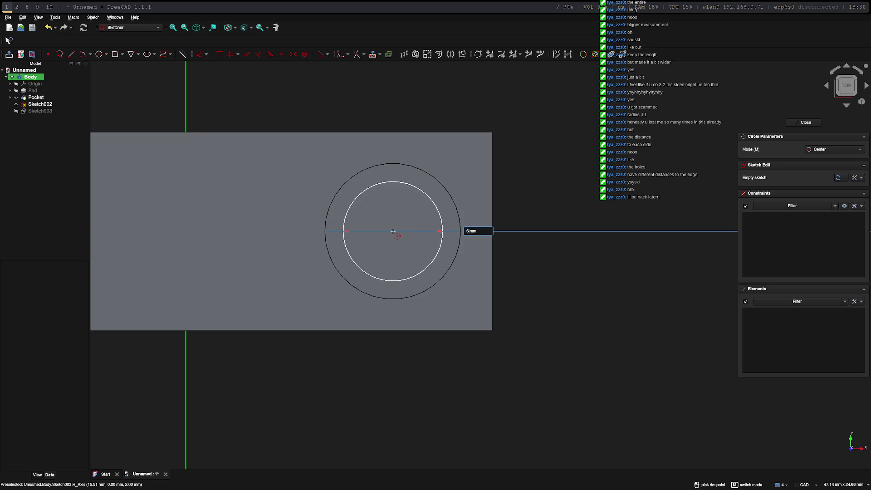
key(Return)
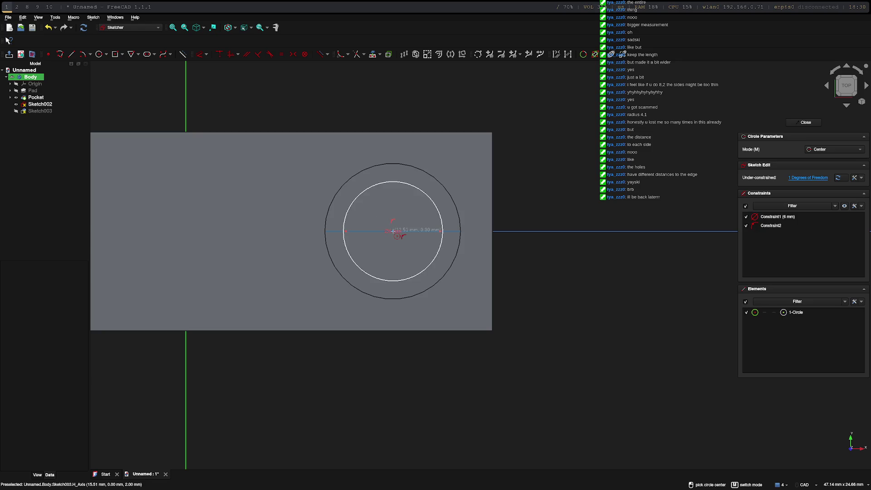
key(Escape)
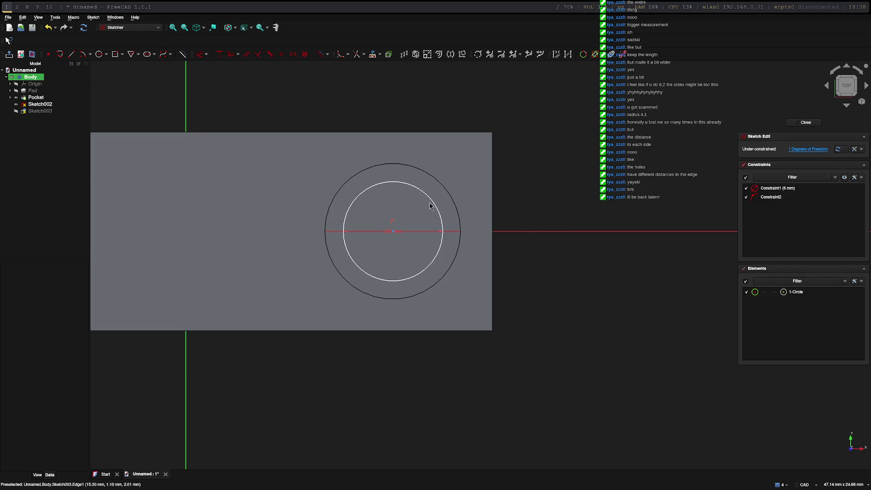
click(431, 202)
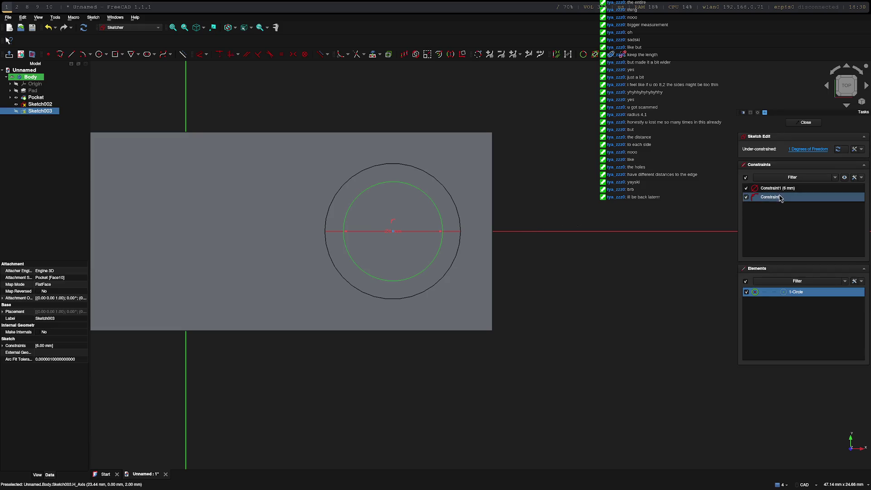
click(806, 122)
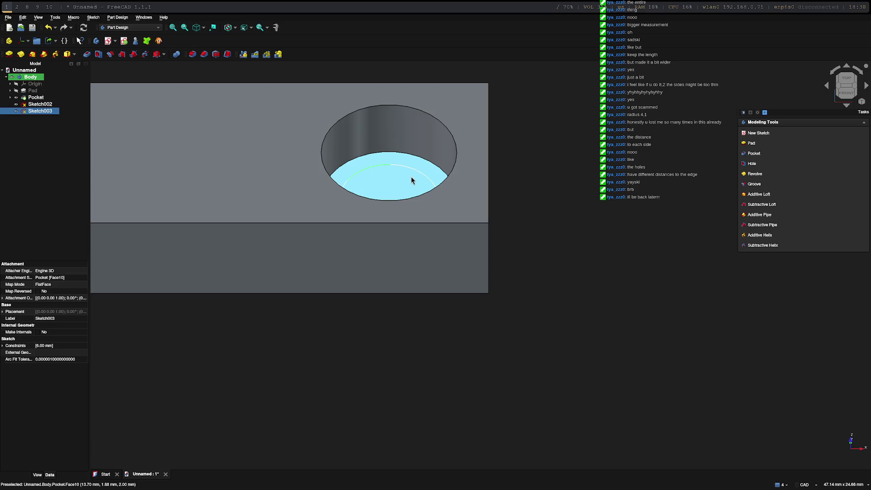
Select Sketch003 and switch to the top standard view
click(420, 176)
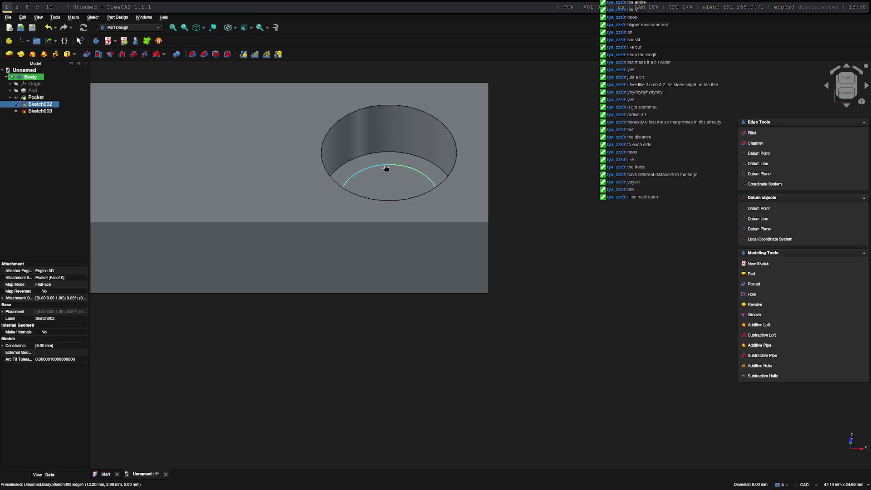
click(386, 169)
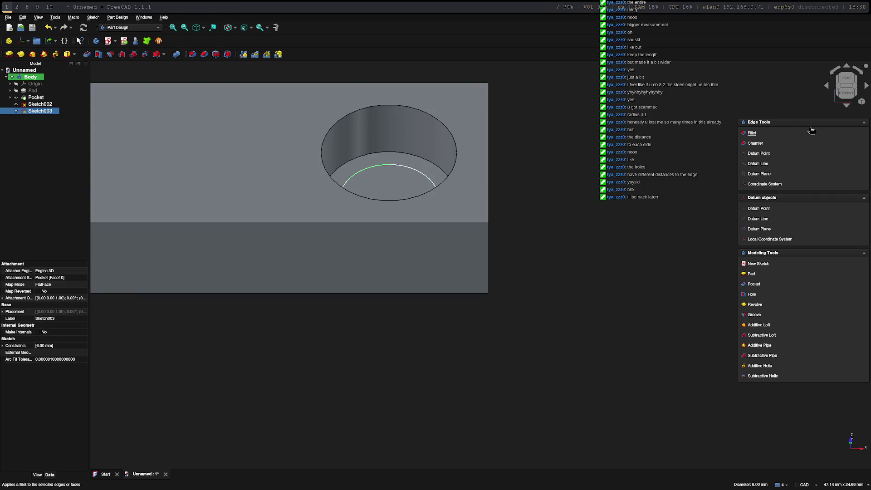
click(841, 93)
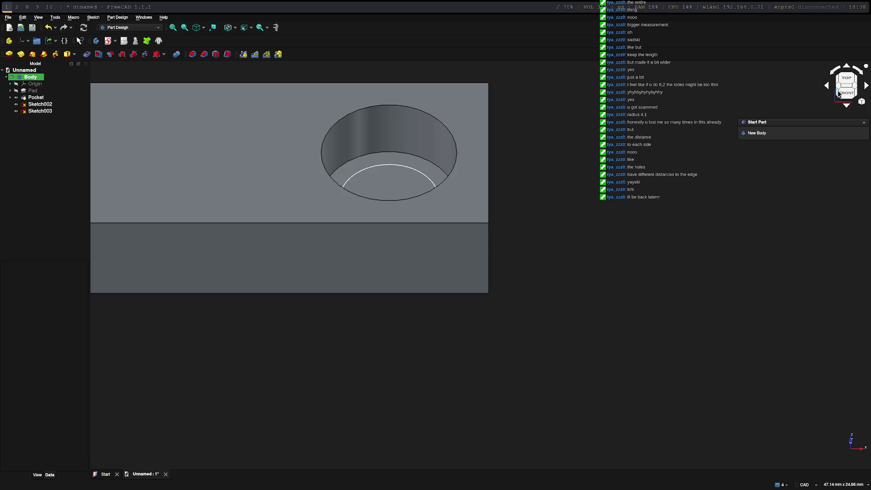
mouse_move(837, 96)
middle_down()
mouse_move(729, 160)
mouse_move(804, 97)
middle_up()
right_click(846, 93)
click(846, 84)
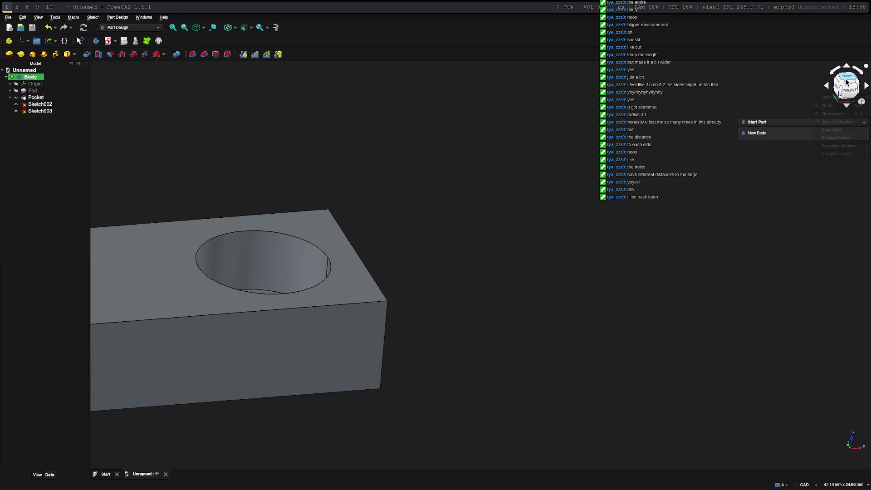
click(846, 82)
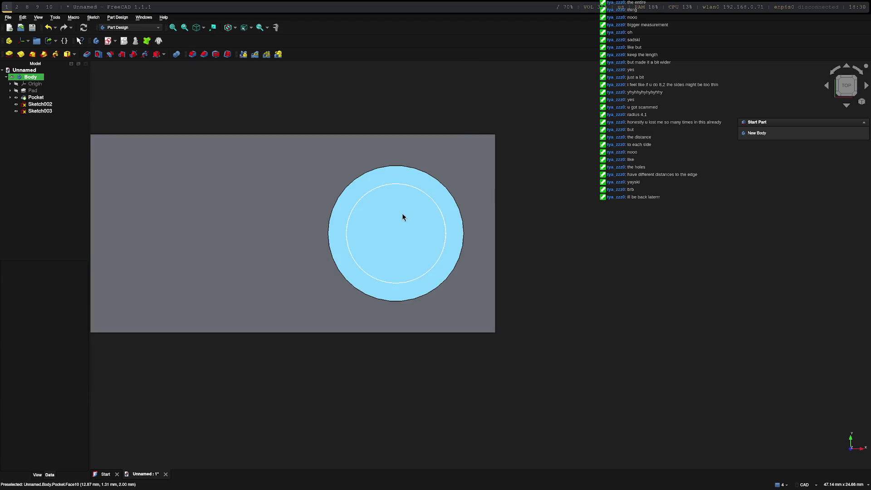
Pocket the 6 mm circle 5 mm deep into the right hole's floor
click(425, 226)
click(433, 203)
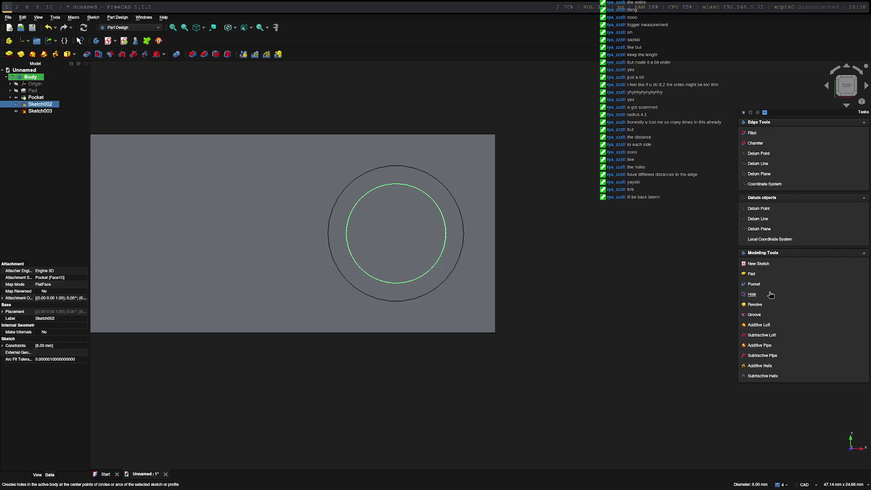
click(754, 284)
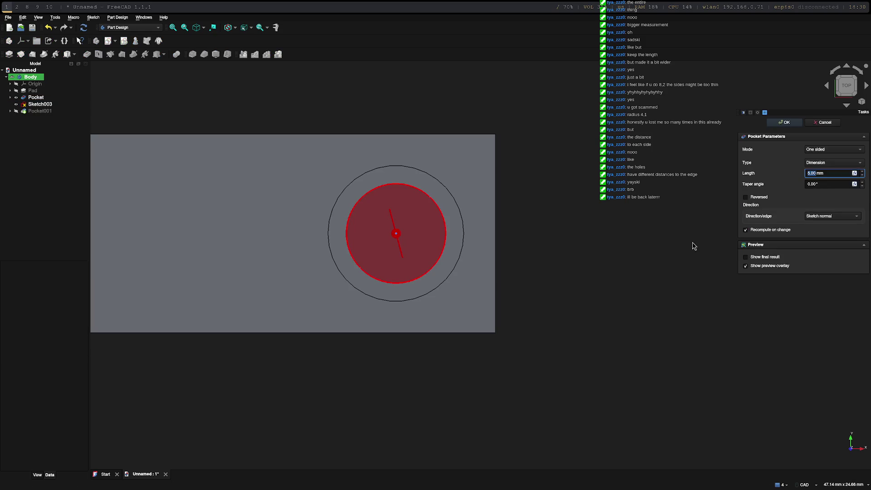
key(Return)
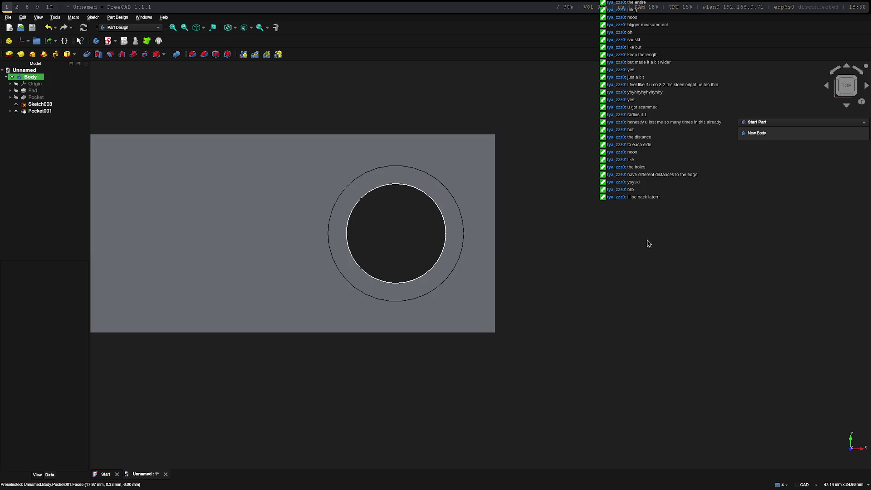
click(267, 248)
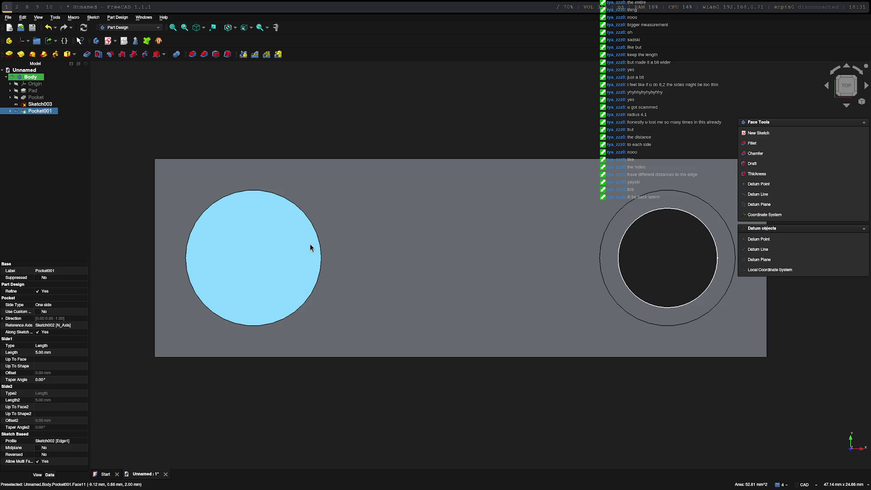
click(265, 247)
click(382, 206)
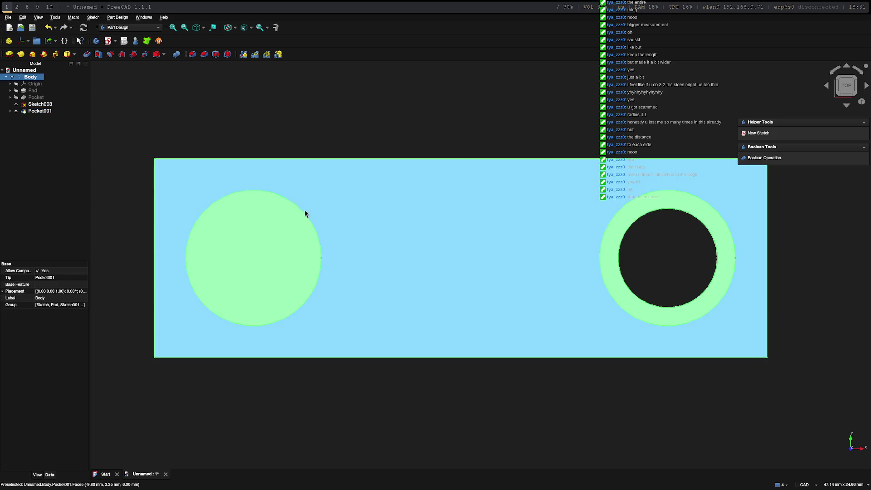
click(261, 266)
click(228, 267)
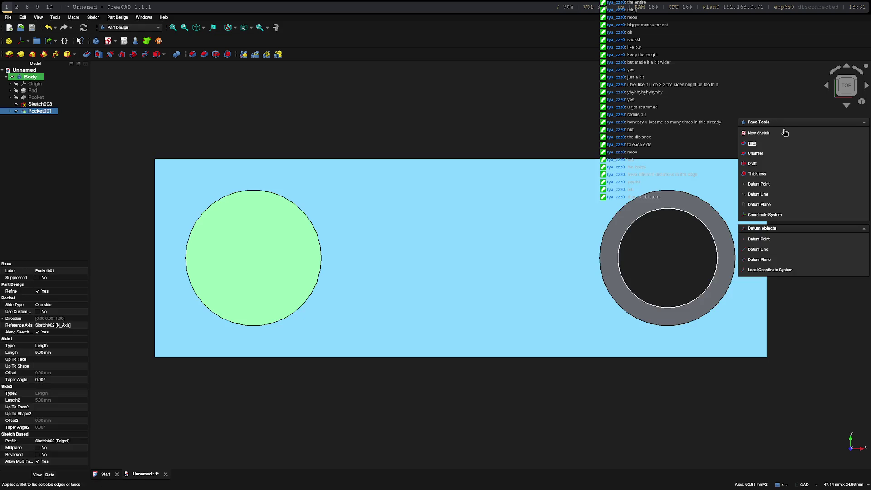
click(759, 133)
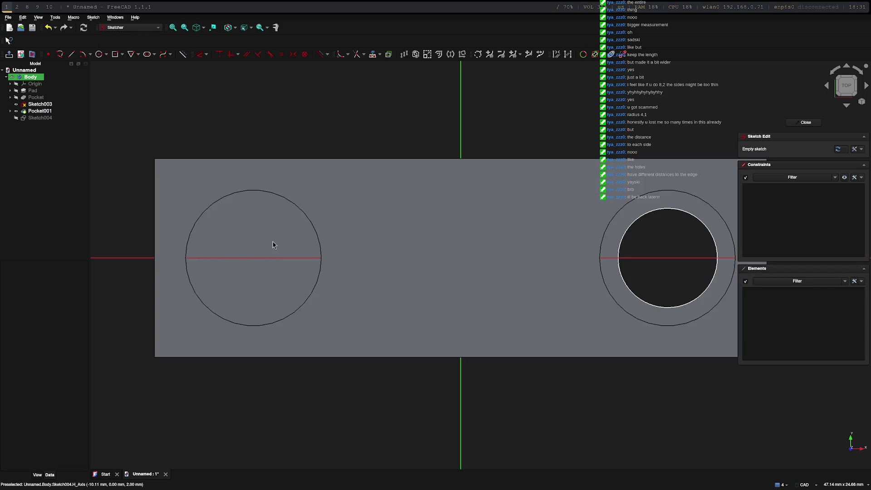
Draw a 6 mm circle centred on the left hole in Sketch004 and close it
click(102, 58)
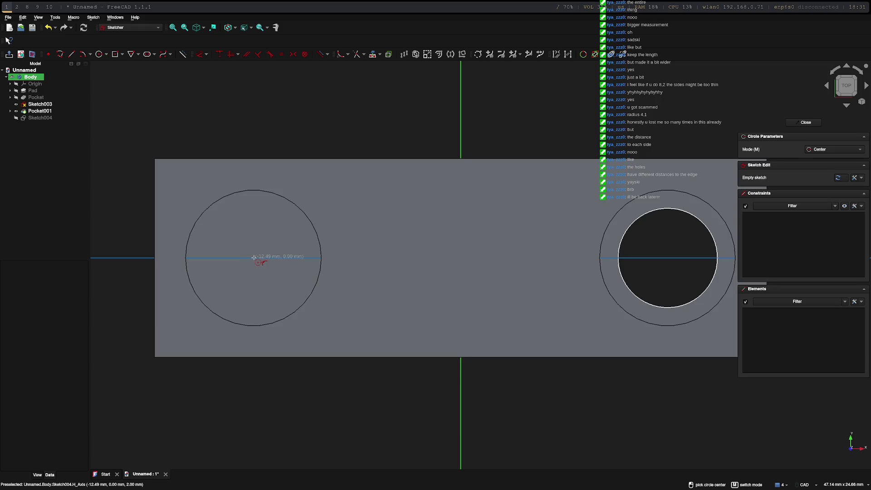
click(254, 257)
text(6mm)
key(Return)
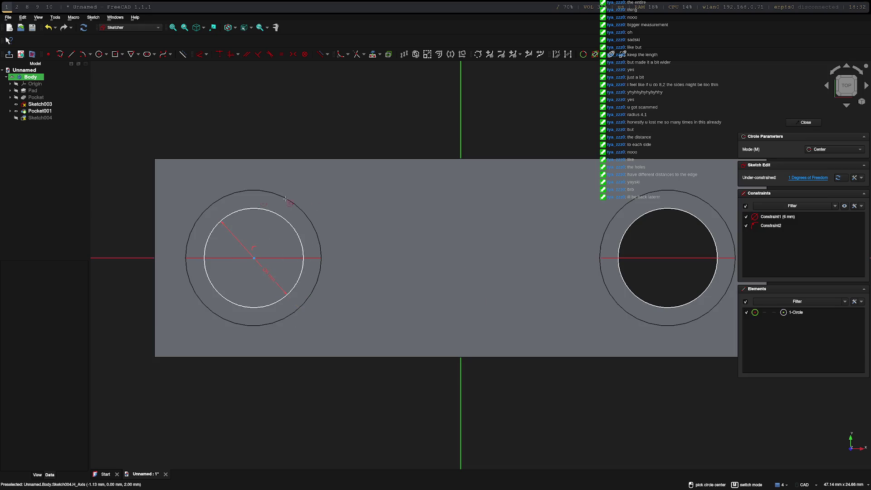
key(Escape)
click(284, 223)
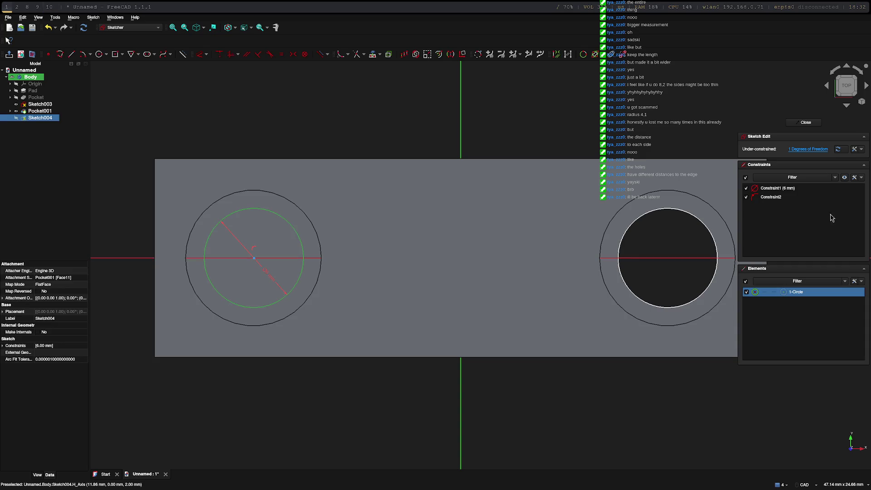
click(806, 122)
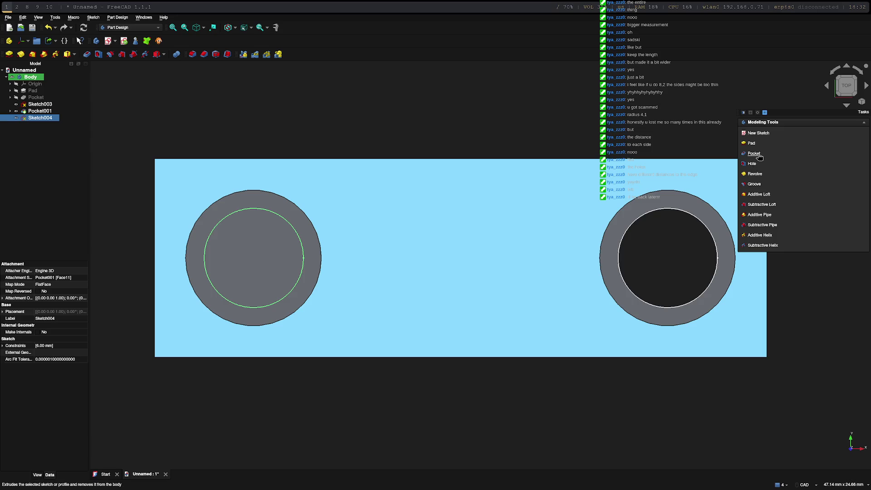
Pocket Sketch004's 6 mm circle through the left hole's floor as Pocket002
click(754, 153)
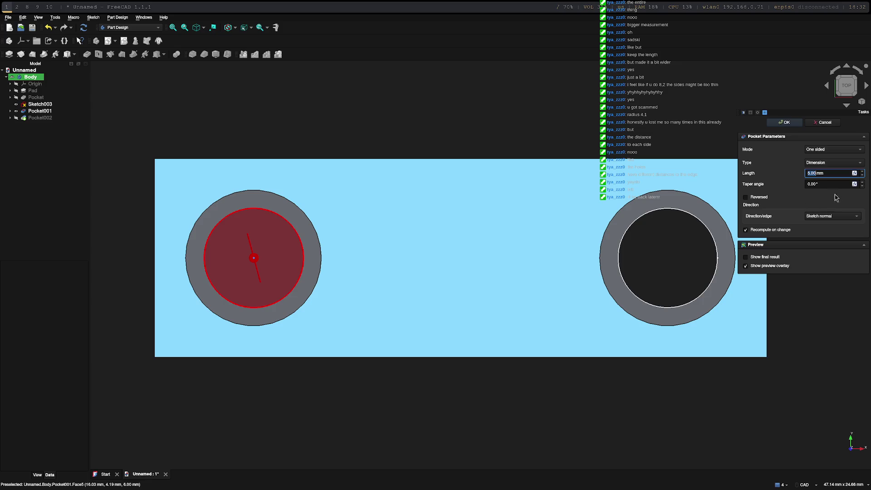
click(794, 122)
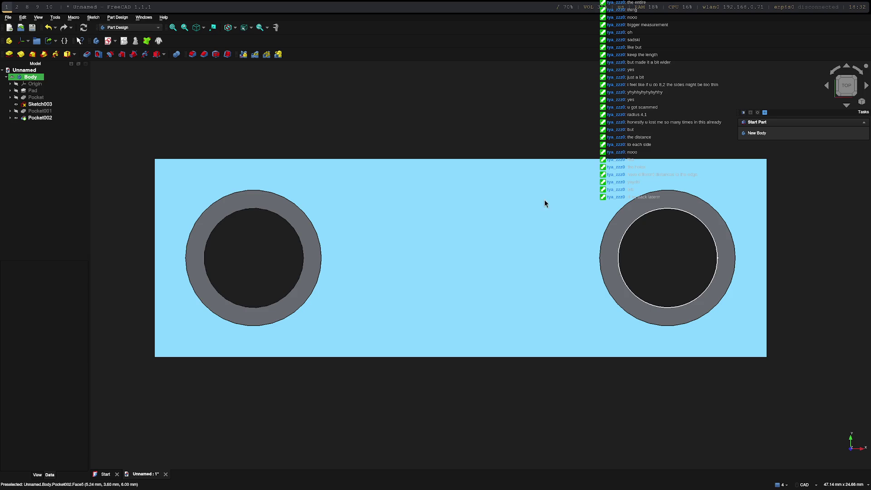
drag(854, 96, 857, 97)
click(856, 97)
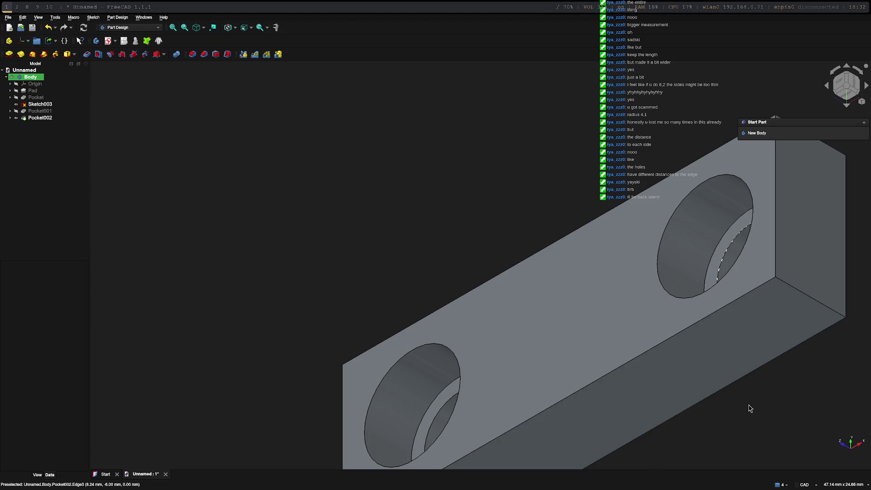
Inspect the stepped holes from the front and front-top views
drag(850, 96, 852, 99)
click(852, 99)
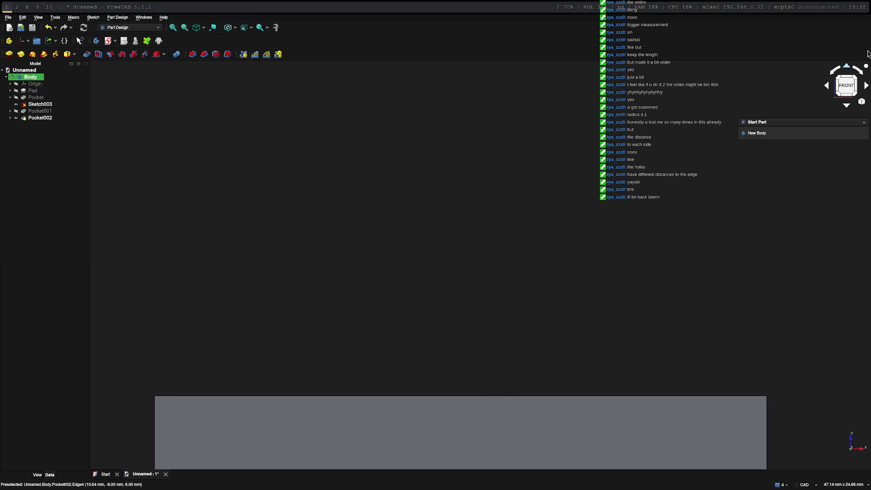
click(845, 77)
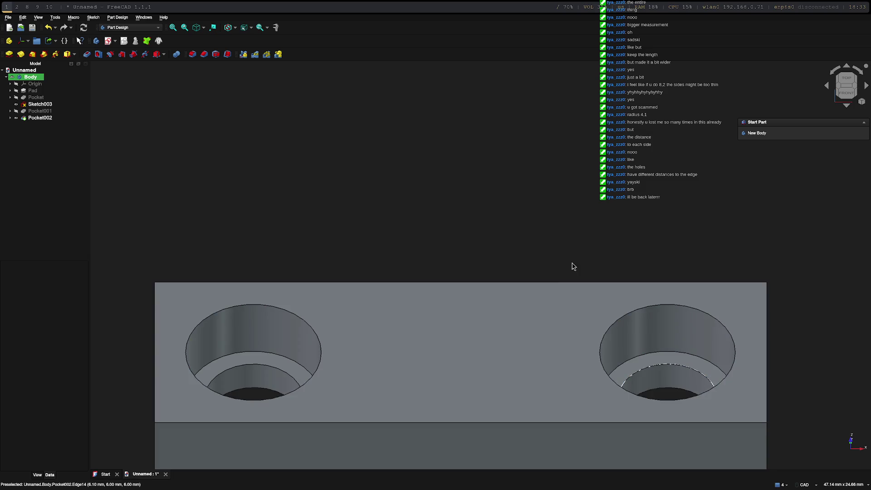
mouse_move(521, 354)
middle_down()
mouse_move(510, 289)
mouse_move(553, 300)
middle_up()
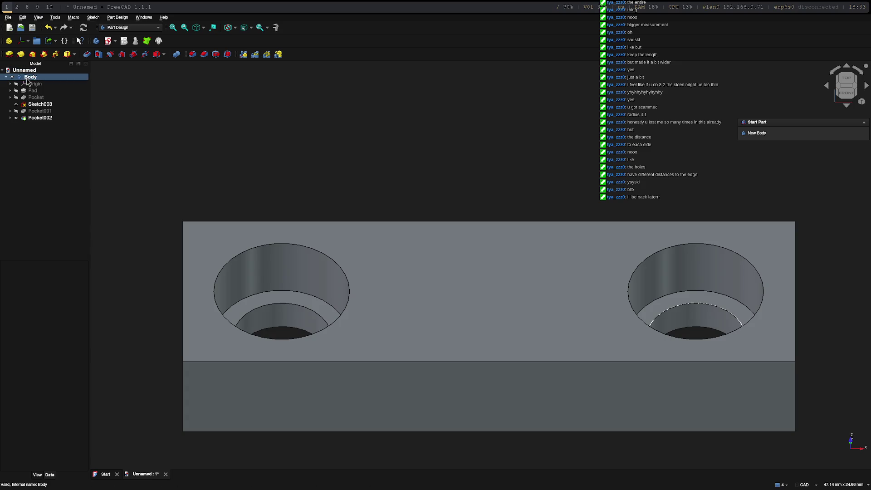
click(8, 17)
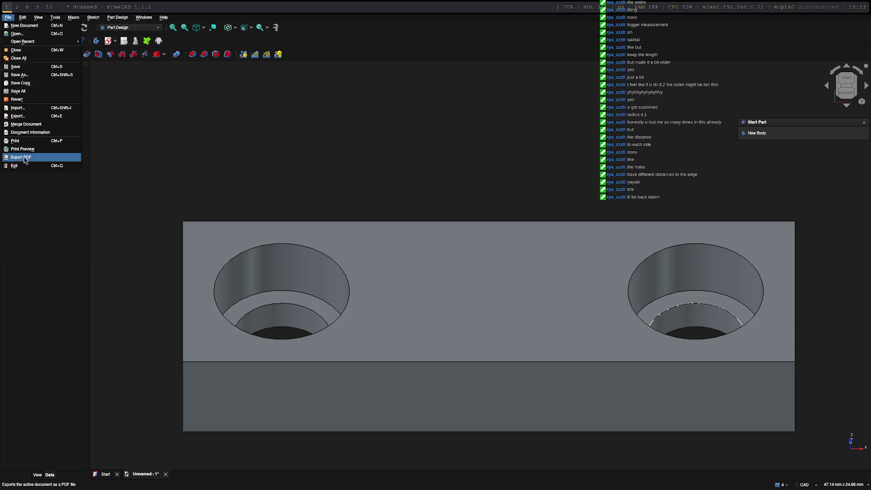
Select the Body and start File > Export
click(46, 116)
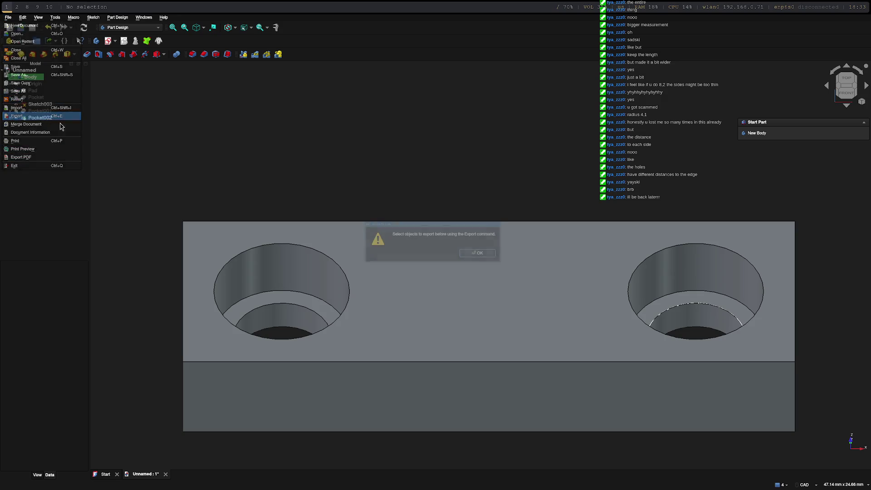
click(484, 256)
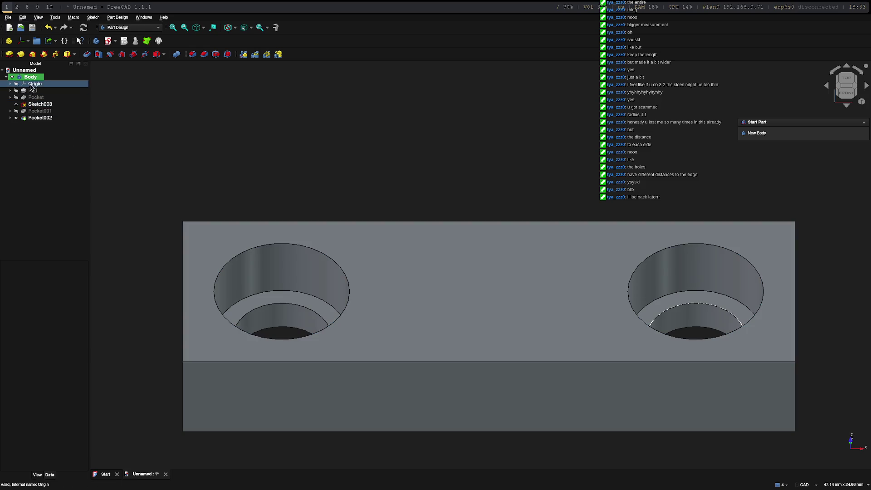
click(32, 78)
click(8, 17)
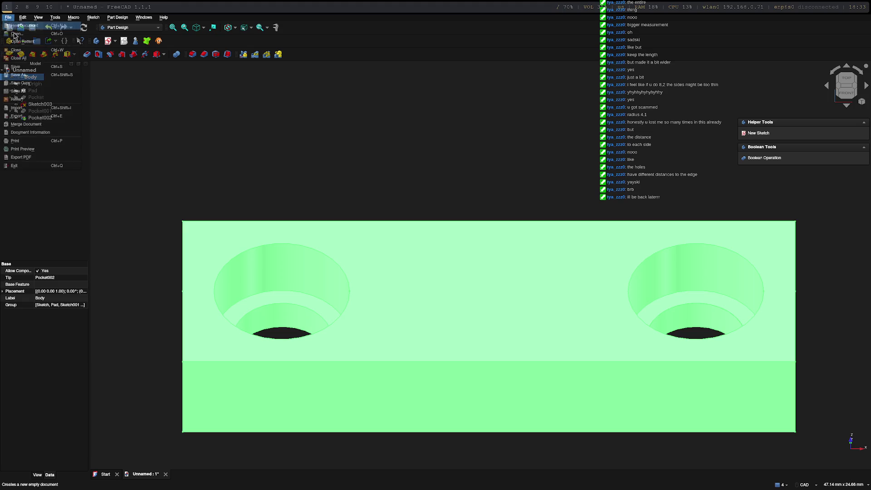
click(41, 116)
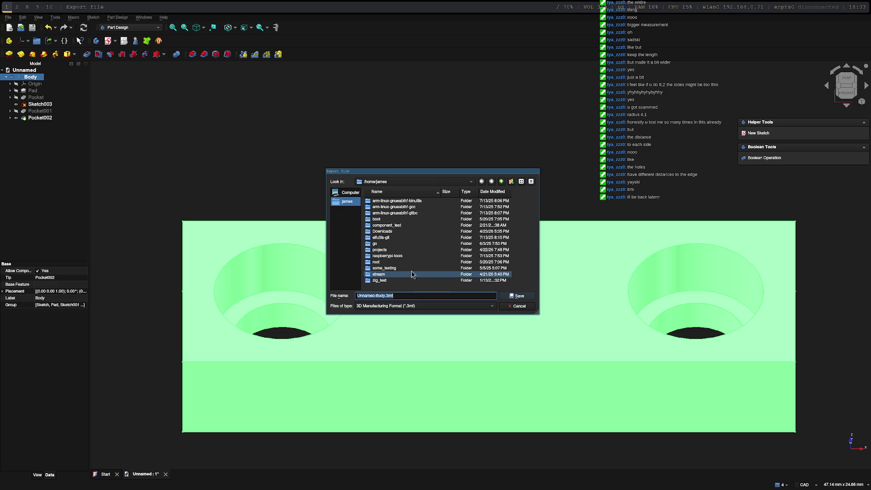
Create and enter a new 'gripper' folder inside stream
double_click(383, 274)
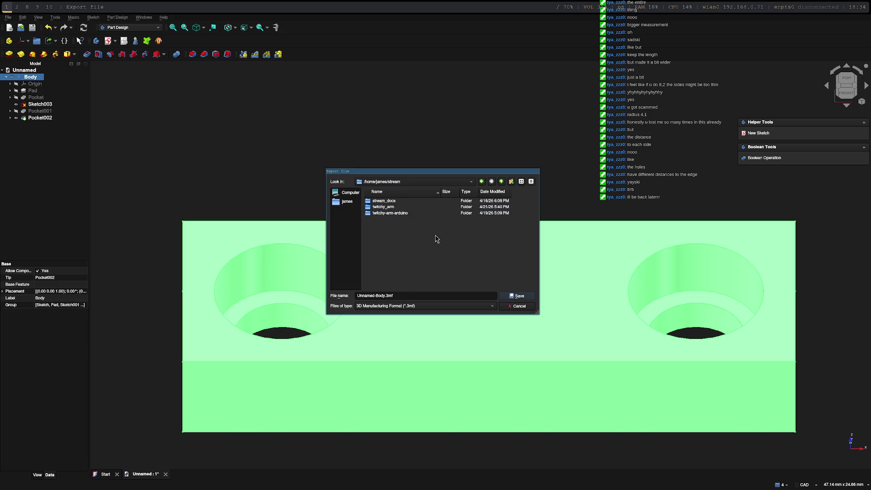
click(511, 182)
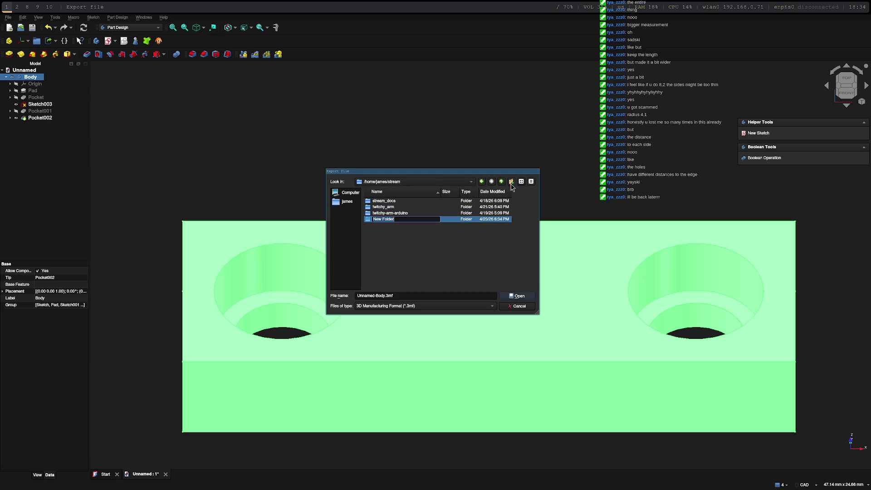
text(gripper)
key(Return)
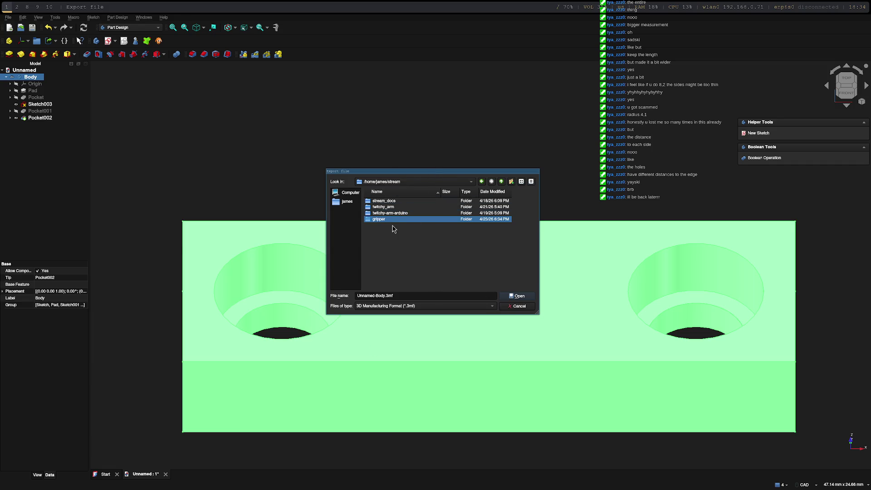
double_click(394, 220)
Save the export as connector.stl in STL Mesh format
drag(385, 296, 352, 297)
click(463, 307)
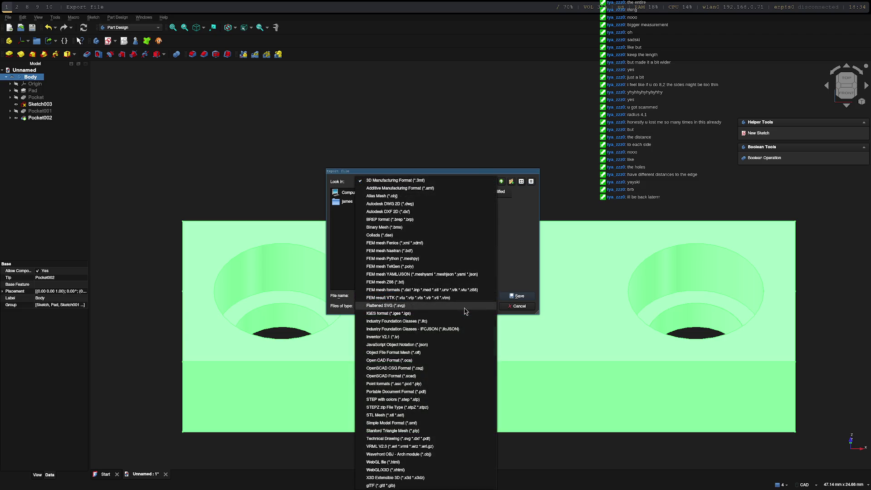
key(s)
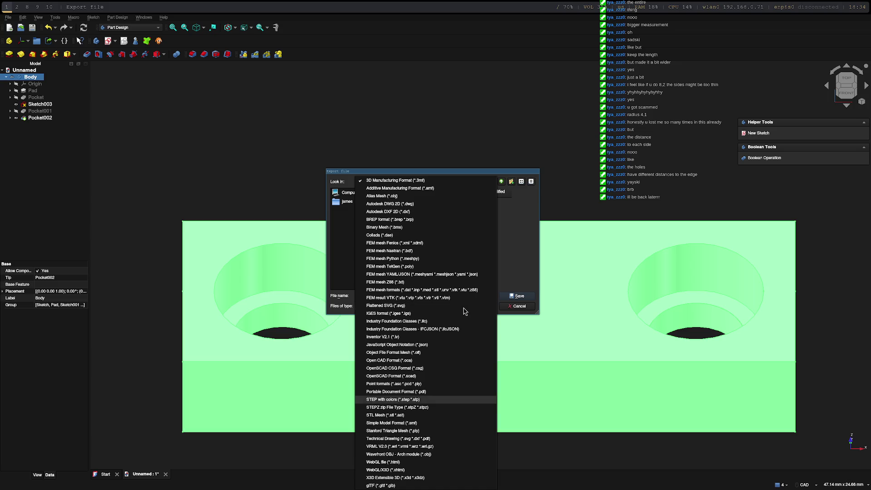
click(389, 415)
click(395, 295)
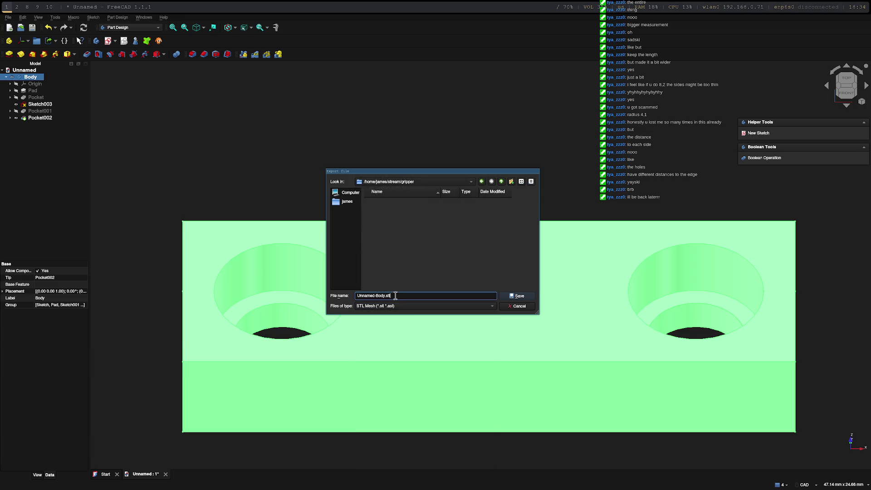
drag(387, 295, 339, 292)
text(connector)
click(517, 296)
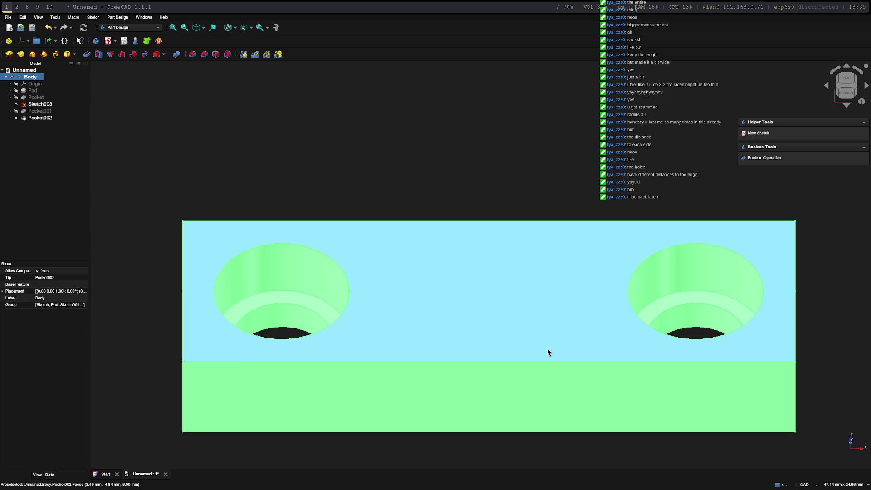
key(super+3)
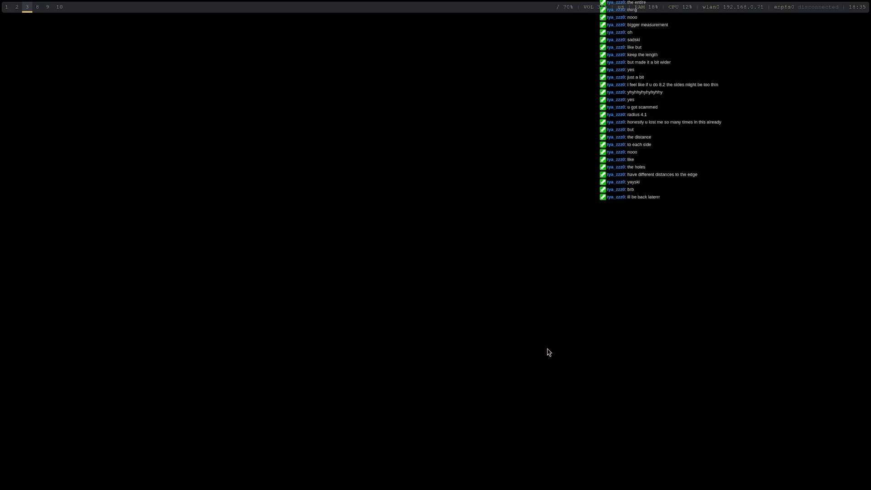
Open a terminal, launch nvim, and start a new empty file
key(super+d)
key(Return)
text(nvim)
key(Return)
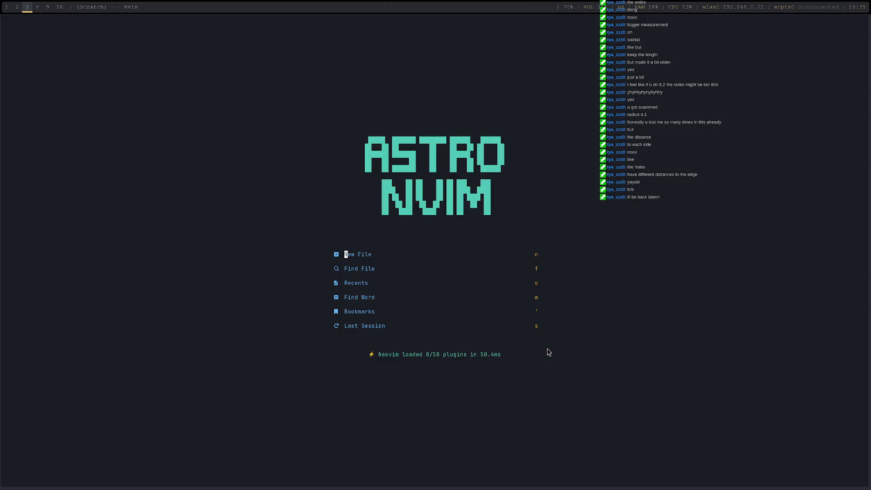
key(ctrl+plus)
key(ctrl+plus)
key(k)
key(k)
key(space)
key(e)
key(j)
key(q)
key(n)
Type 'Tinkering with printer brb' into the new buffer
key(i)
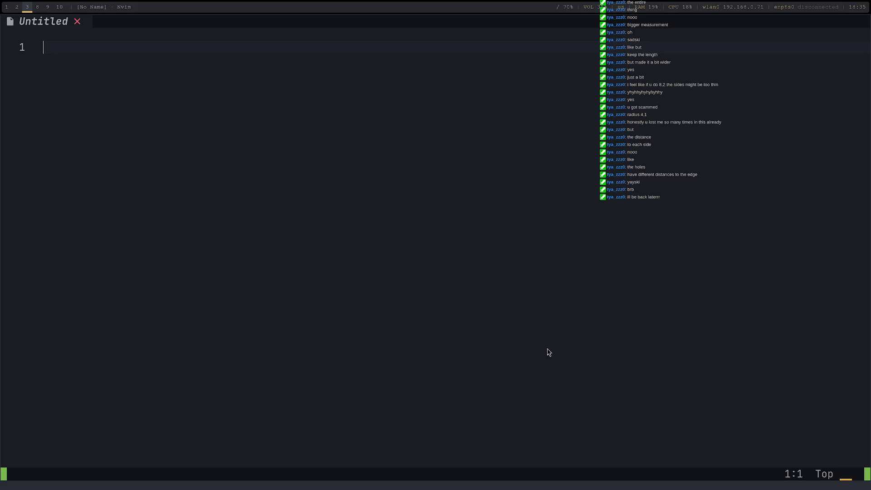
text(Tinkering with )
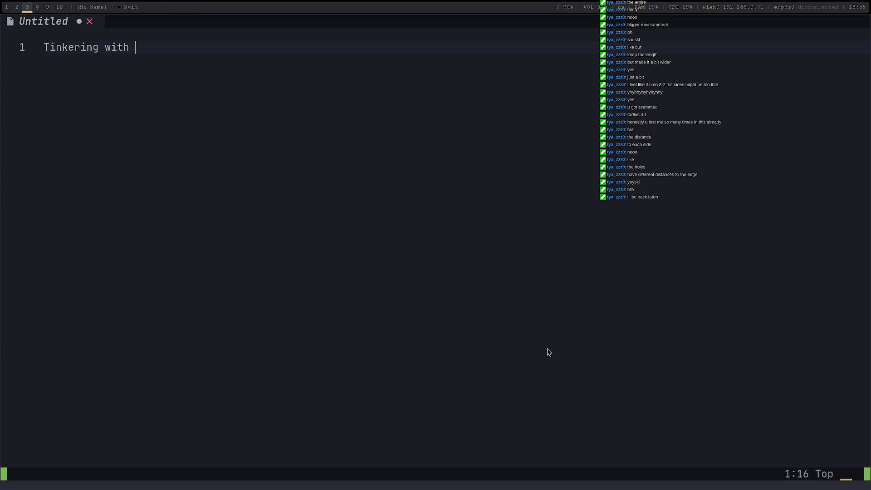
text(printer)
key(super+q)
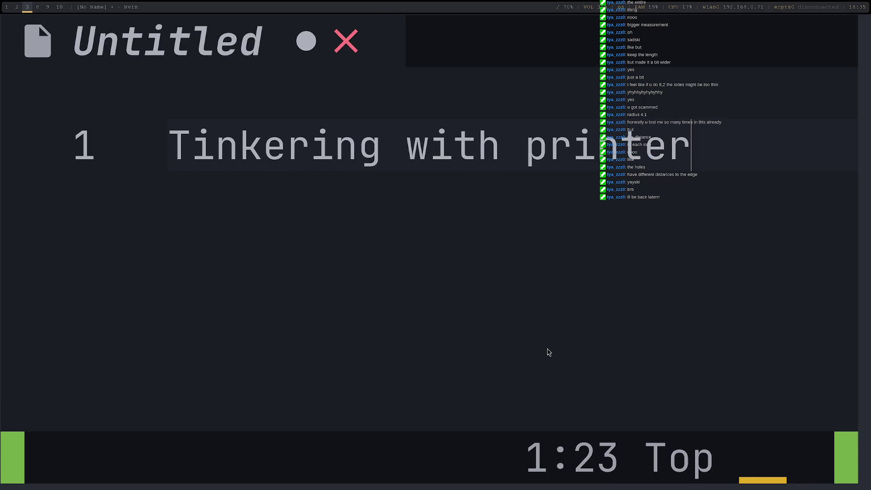
text( brb)
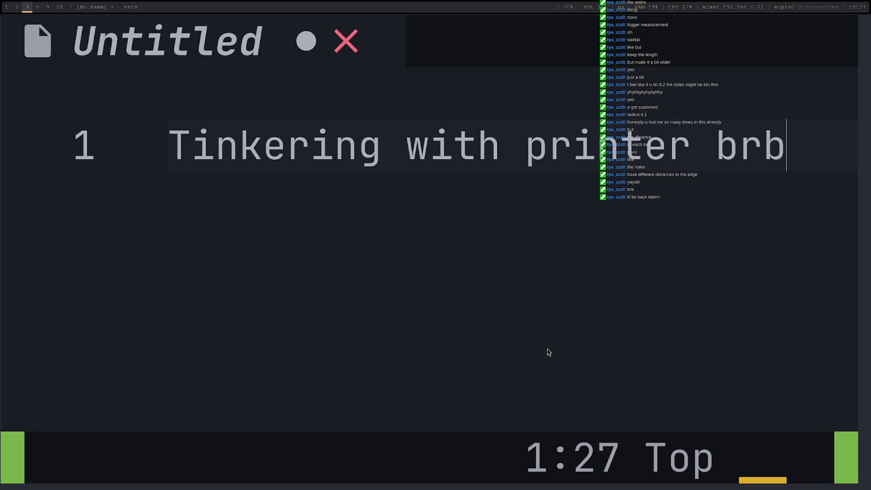
key(super+0)
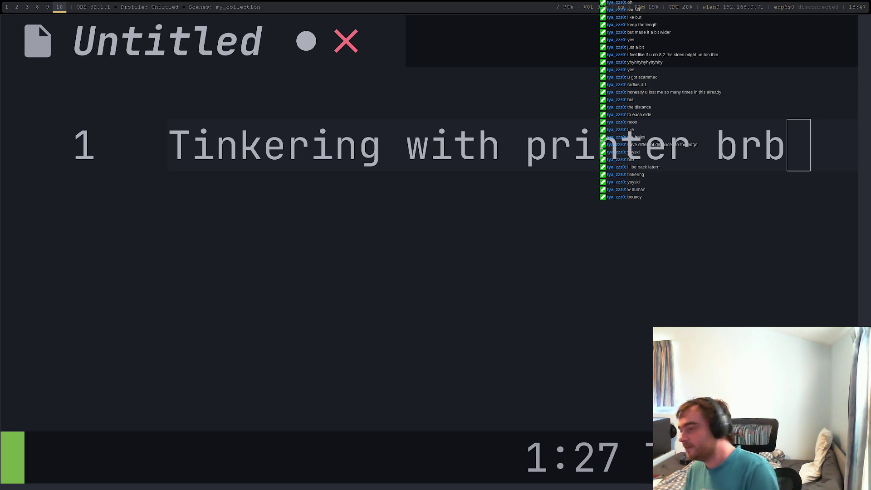
Leave insert mode and shrink the Neovim font twice with Ctrl+minus
click(712, 159)
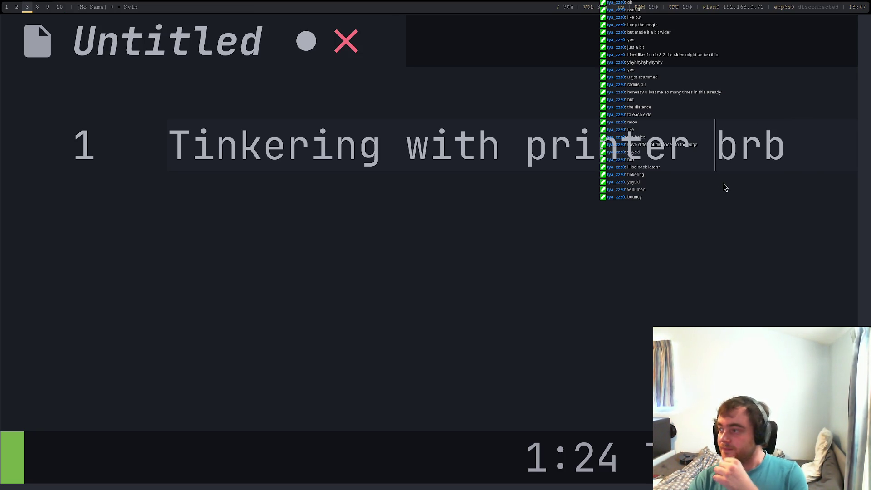
key(Escape)
key(b)
key(b)
key(b)
key(ctrl+minus)
key(ctrl+minus)
key(ctrl+minus)
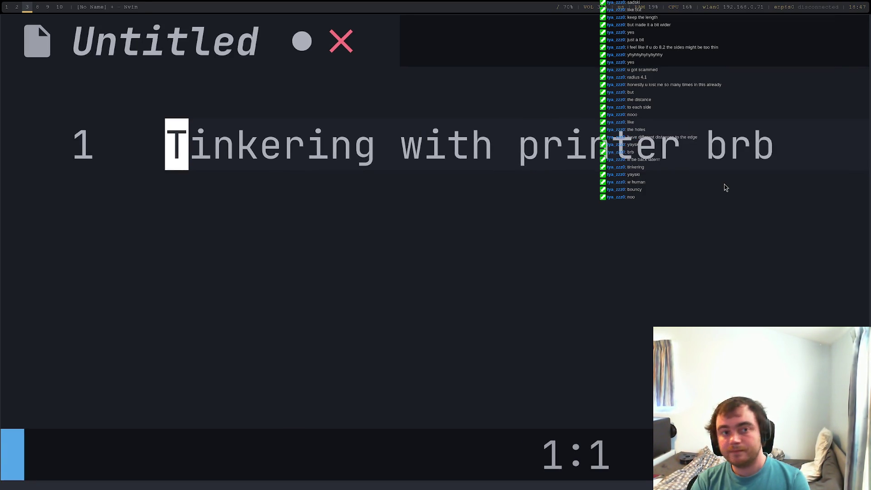
key(ctrl+minus)
key(ctrl+minus)
key(ctrl+minus)
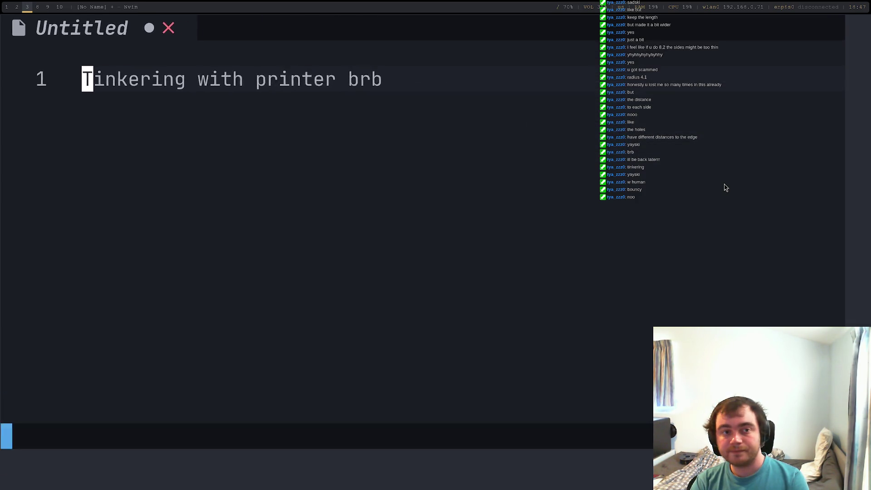
key(w)
key(w)
key(w)
key(e)
key(b)
key(b)
key(b)
key(b)
key(e)
key(e)
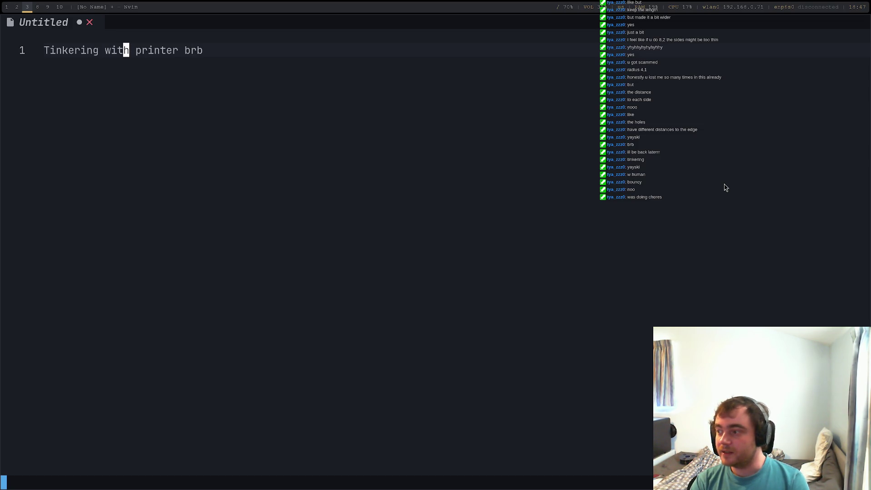
Switch to empty workspace 4 and open the rofi launcher
key(super+1)
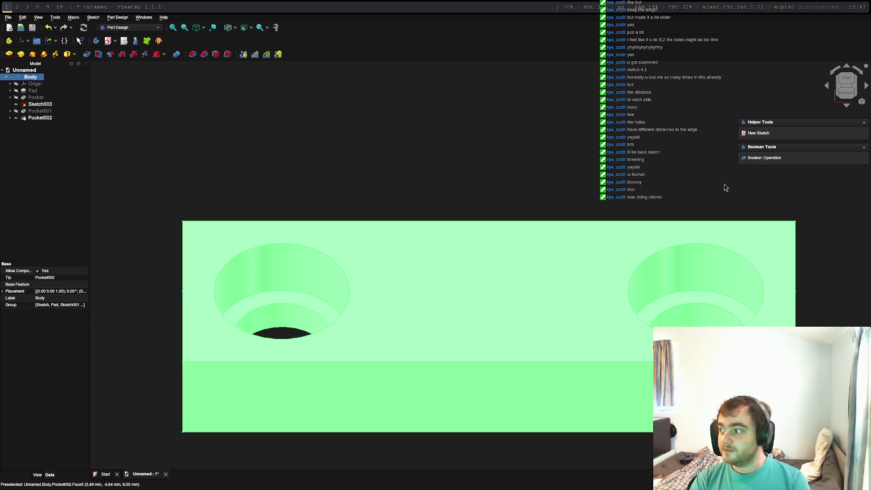
key(super+2)
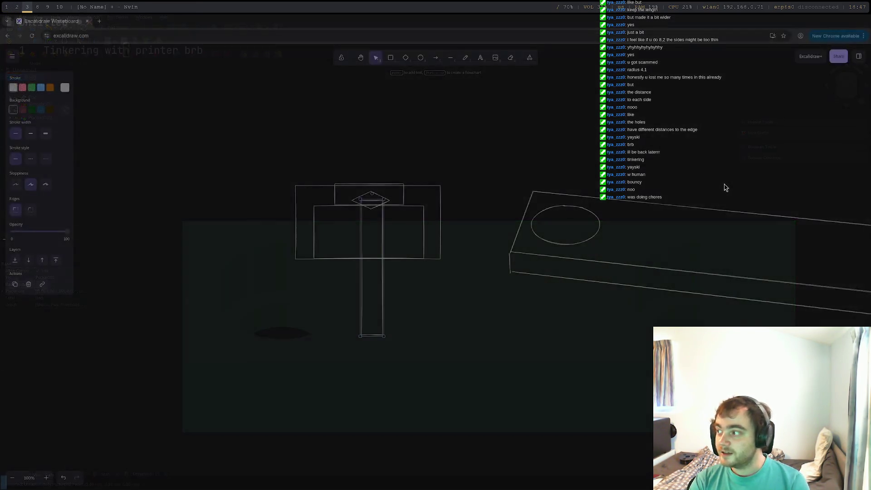
key(super+3)
key(super+4)
key(super+d)
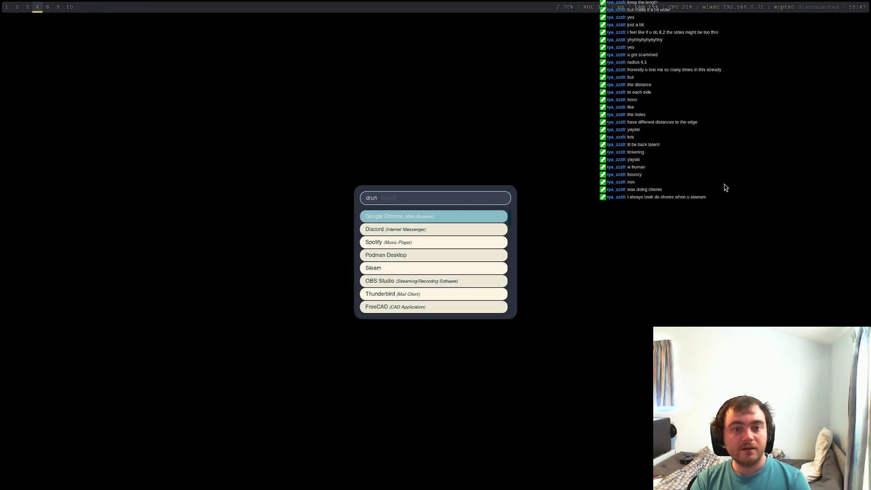
Launch FlashPrint from rofi and dismiss the FlashForge advertisement
text(flash)
key(Return)
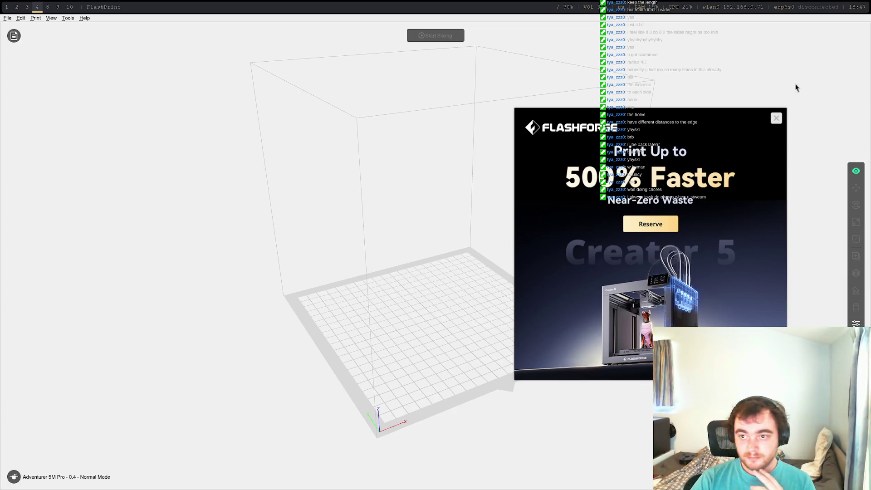
click(777, 118)
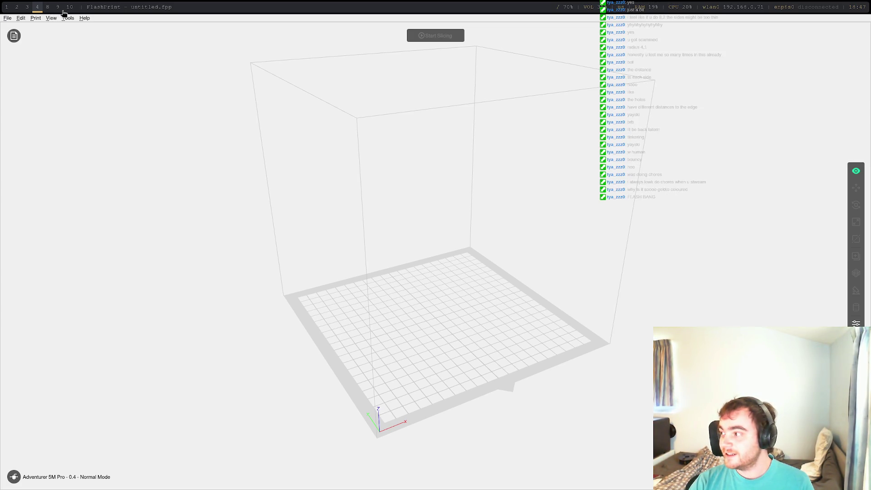
Set the Color Theme to Dark Theme in Preferences
click(69, 19)
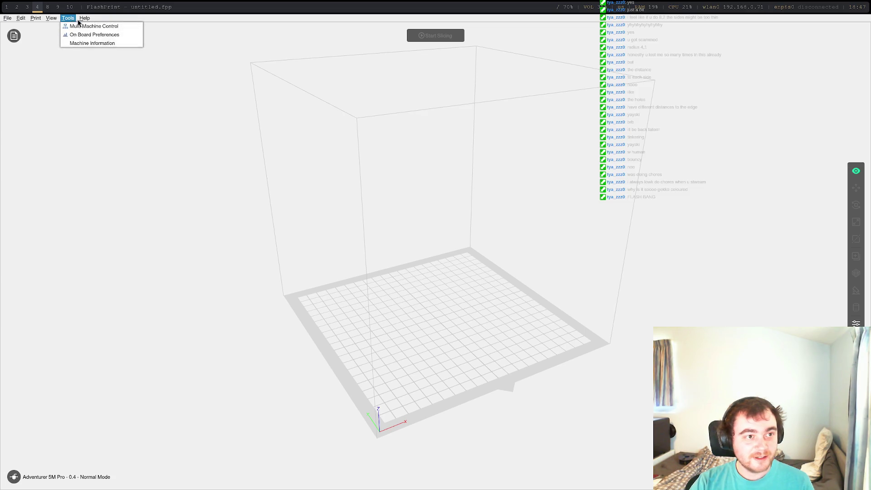
mouse_move(84, 18)
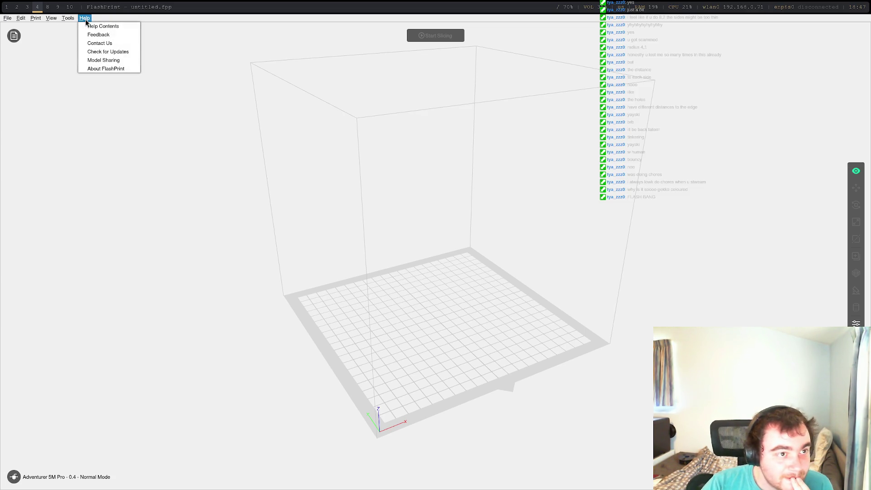
mouse_move(9, 19)
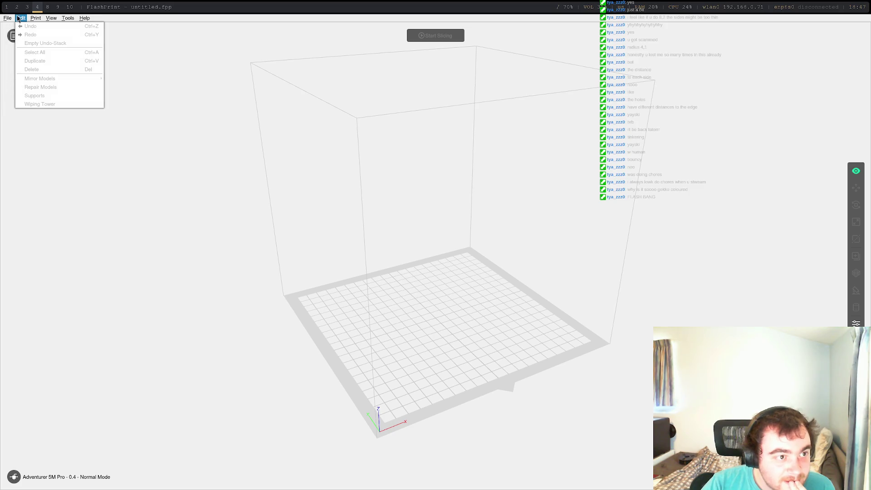
click(20, 86)
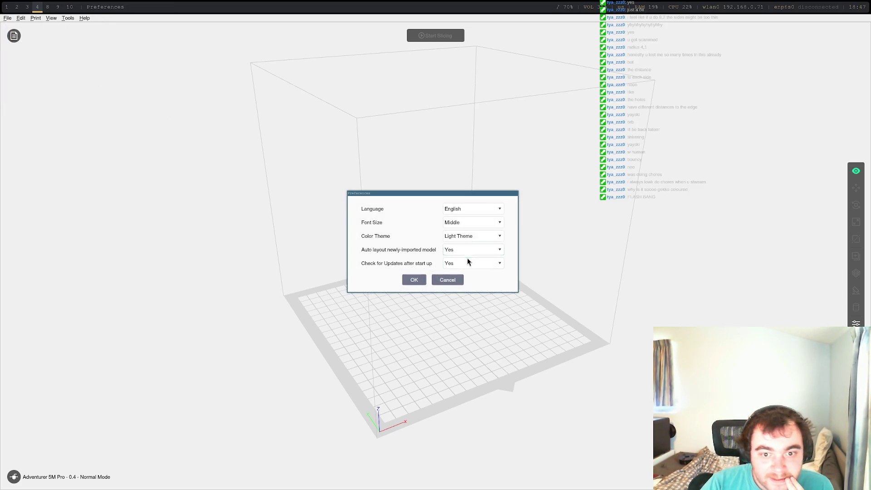
click(475, 240)
click(470, 260)
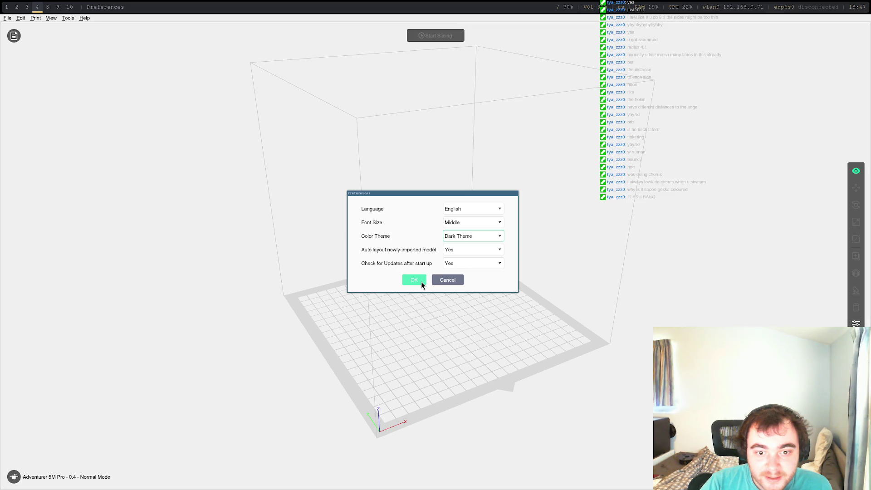
click(421, 282)
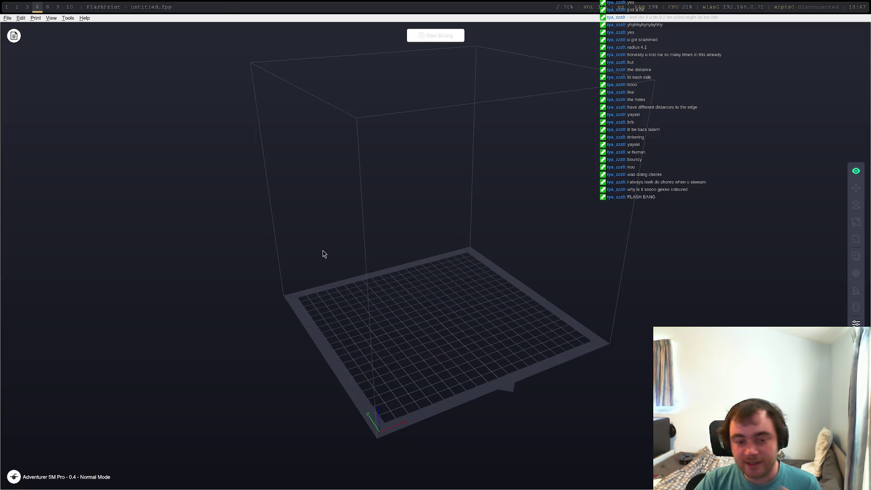
Load connector.stl from the stream/gripper folder onto the FlashPrint build plate
click(7, 18)
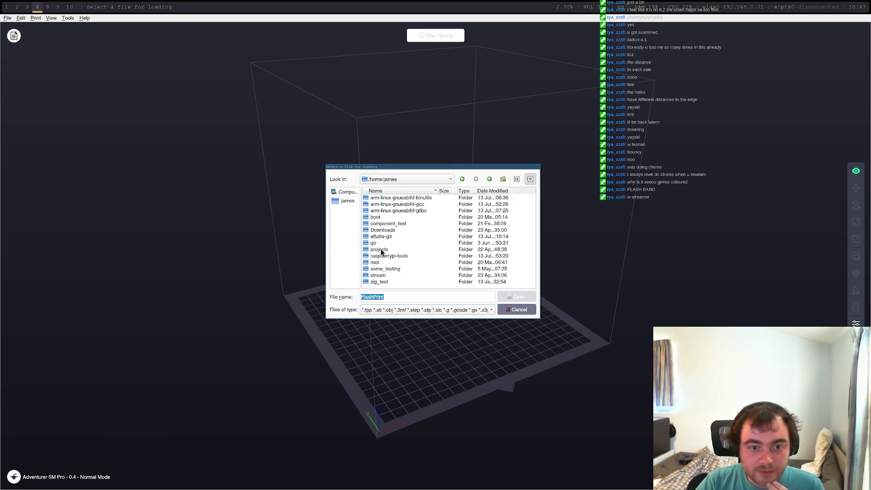
double_click(387, 275)
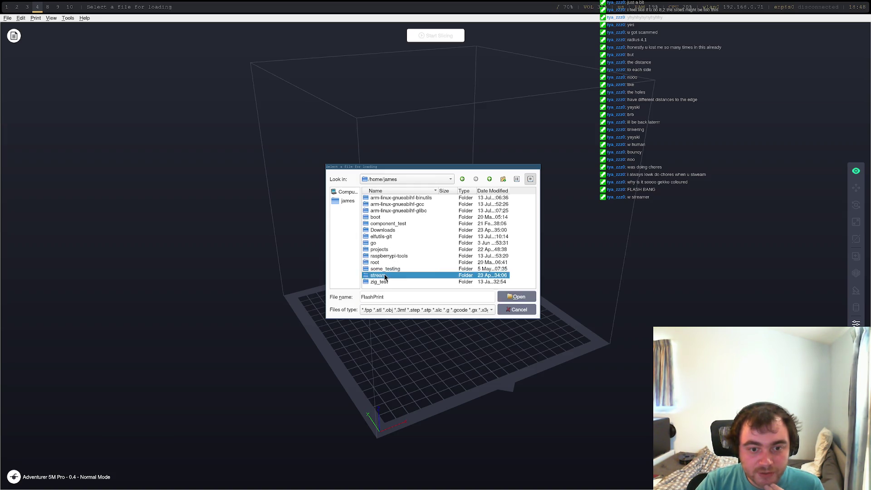
double_click(389, 198)
double_click(389, 198)
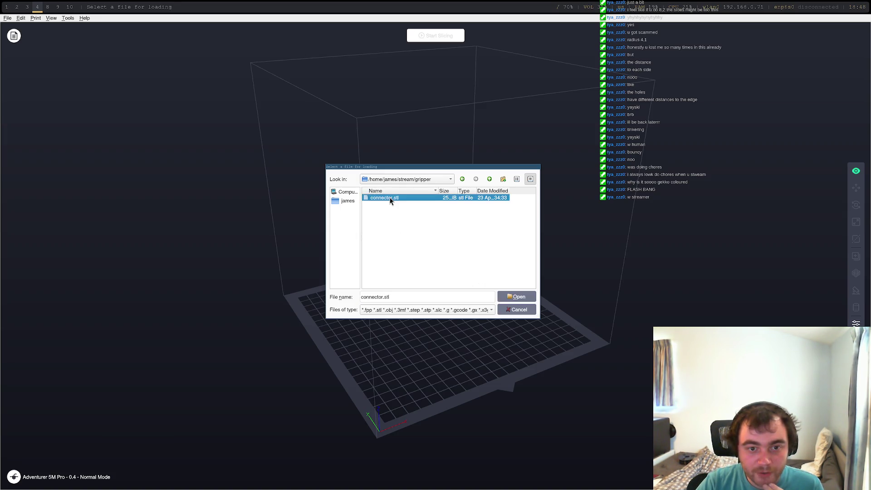
scroll(436, 326, up, 8)
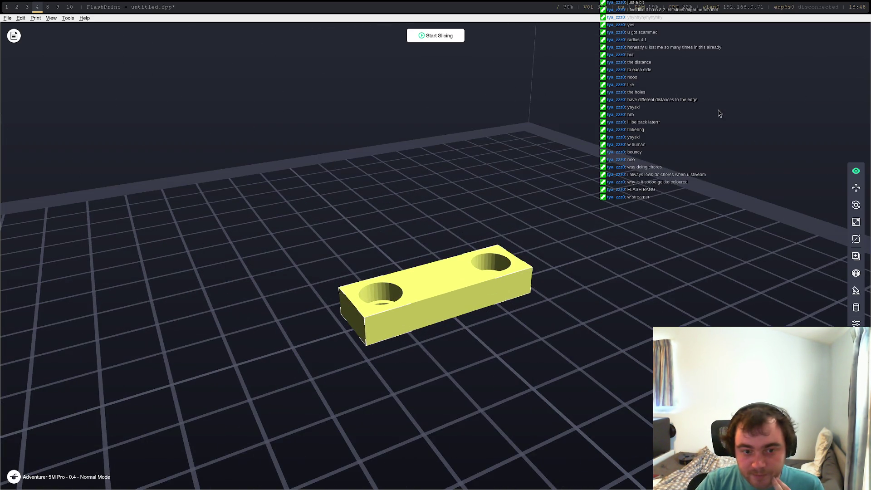
Slice the connector with the Standard profile into connector.gx (3 min, 1.71 g) and start sending it
click(435, 40)
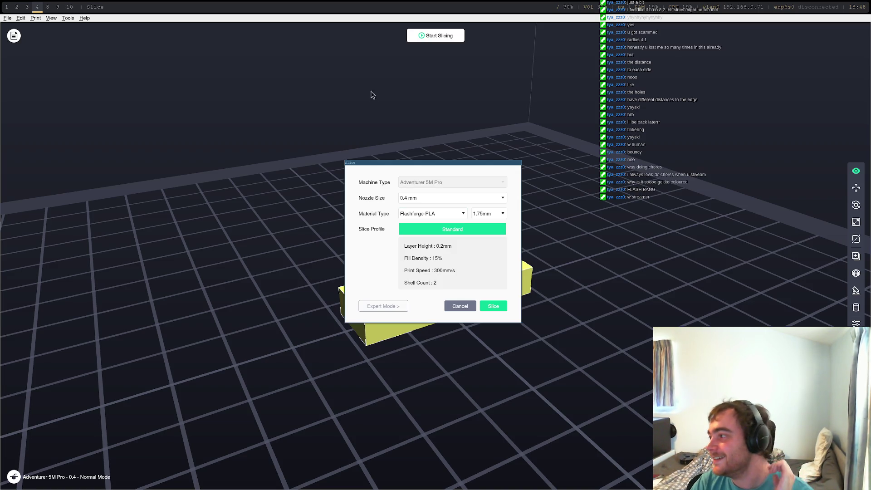
click(494, 306)
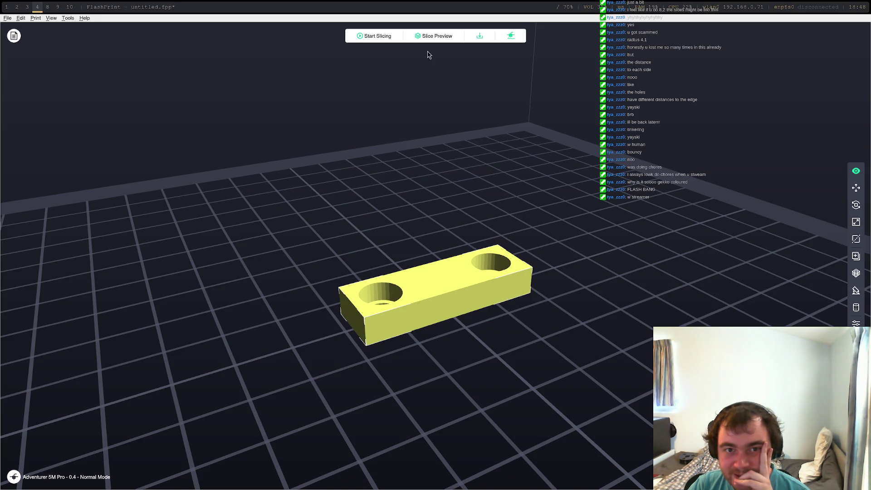
click(431, 36)
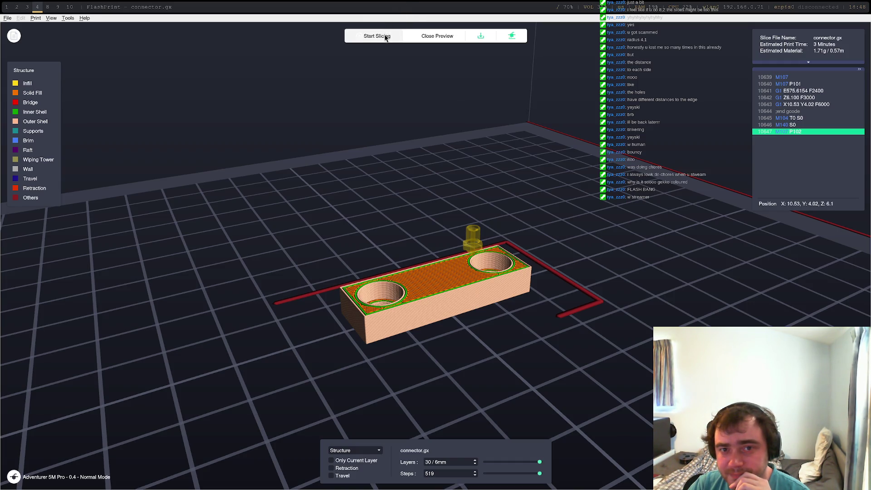
click(521, 40)
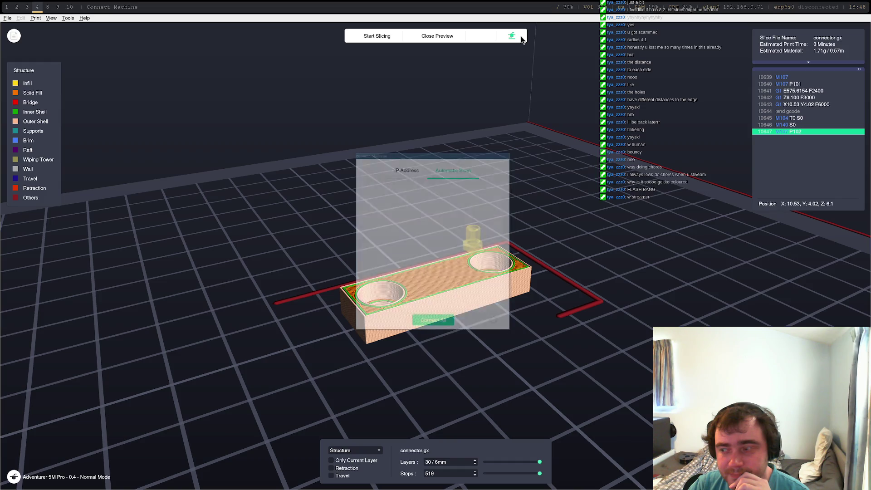
Connect to the networked printer, send the 'connector' G-code to print, and return to FreeCAD
click(496, 199)
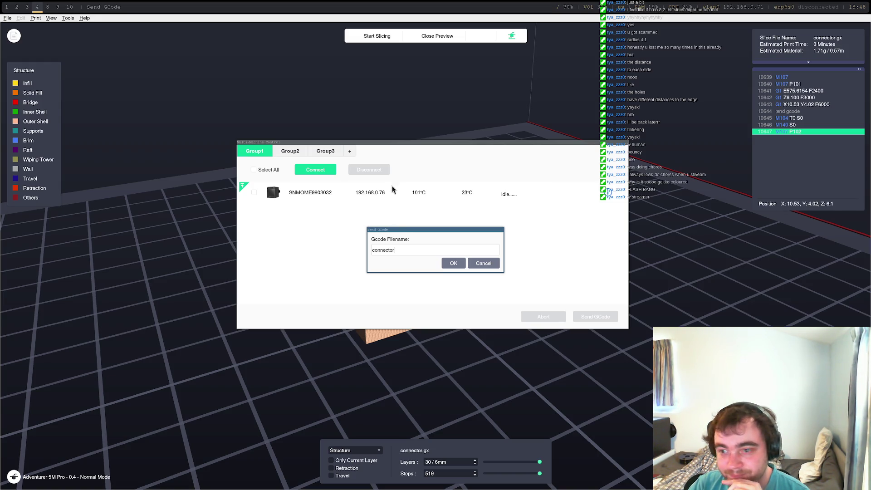
click(459, 263)
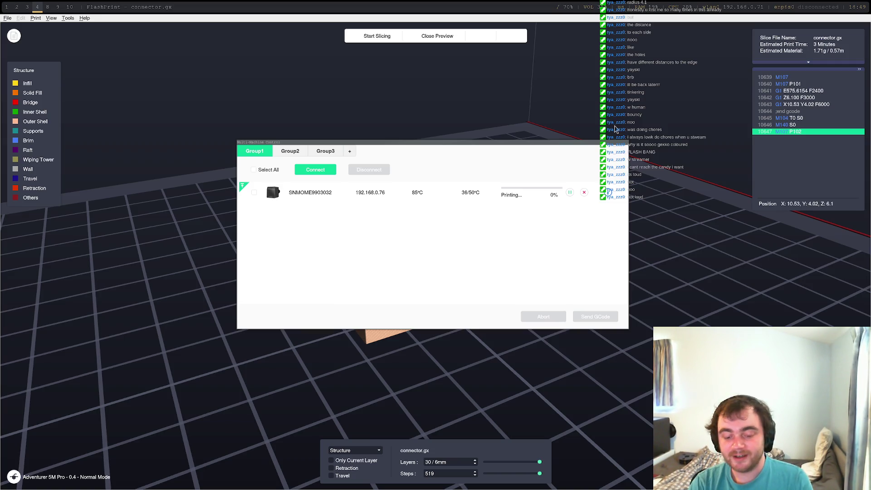
key(super+1)
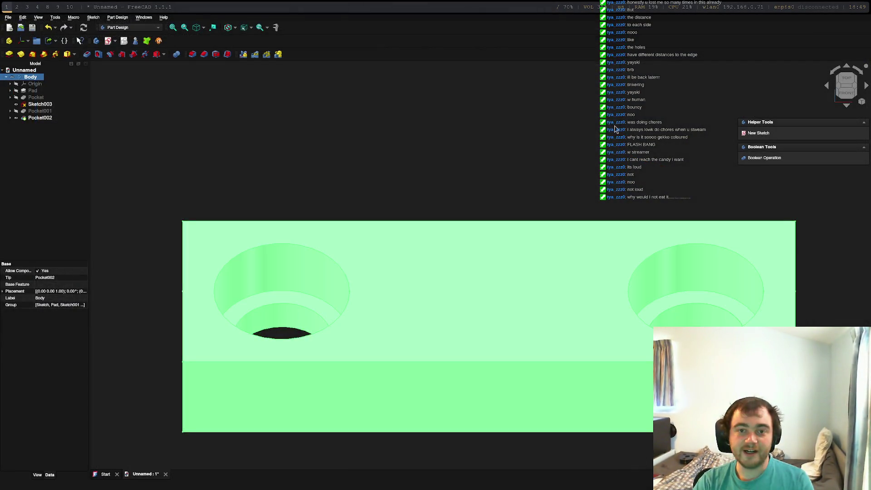
Close the FlashPrint user guide tab in the browser and return to FreeCAD
key(super+2)
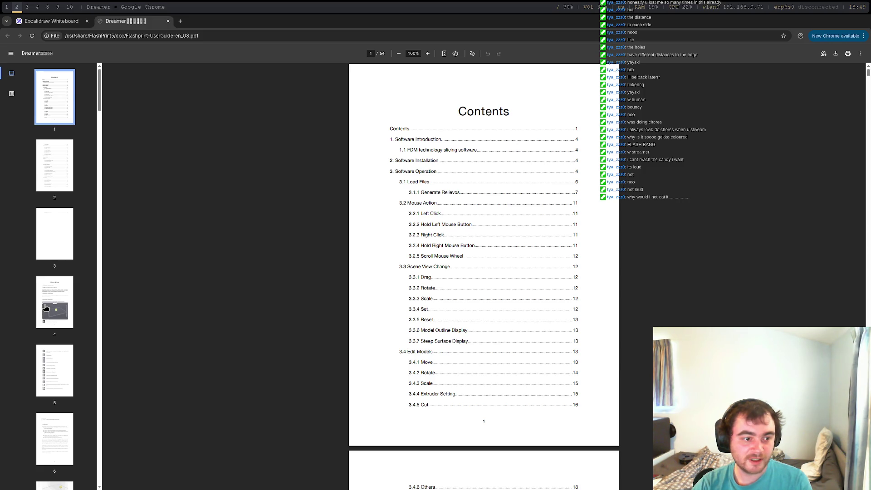
click(168, 22)
key(super+1)
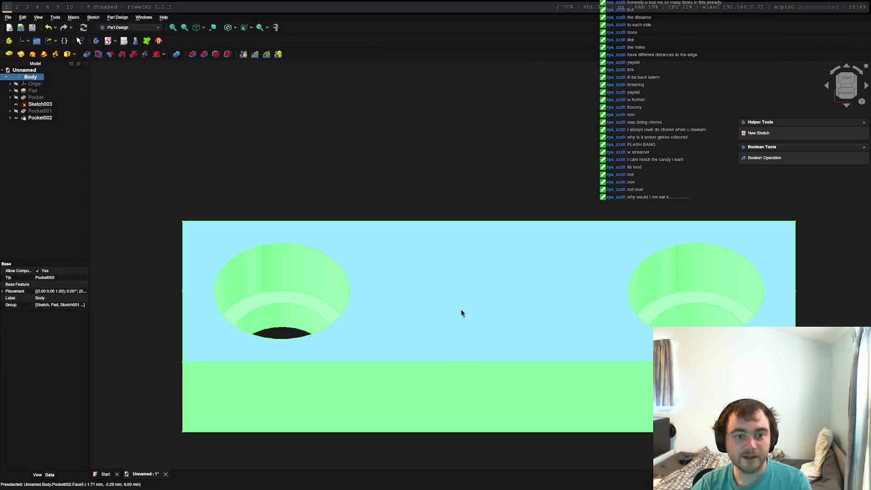
Deselect the connector body and create a new empty document, Unnamed1
scroll(450, 249, down, 5)
click(559, 315)
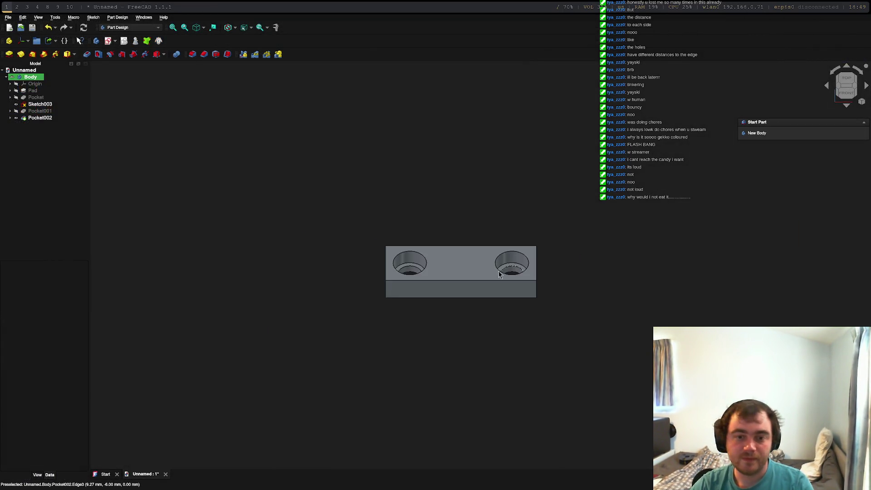
click(6, 20)
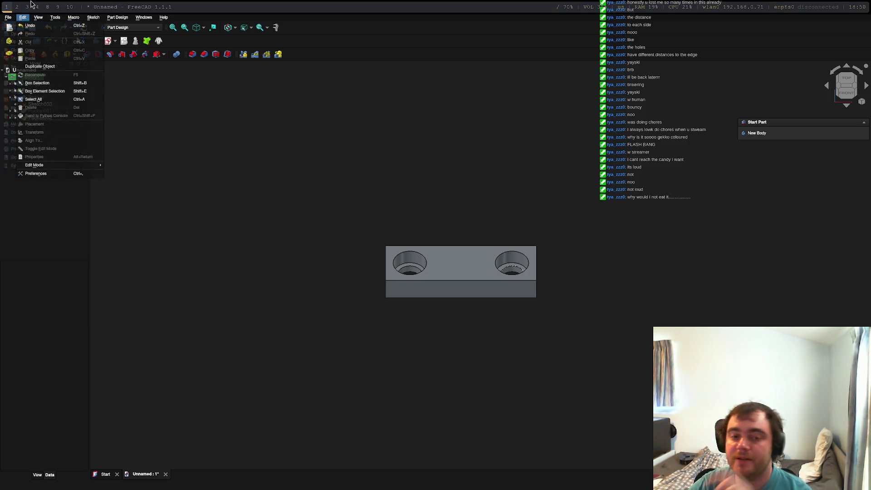
mouse_move(38, 18)
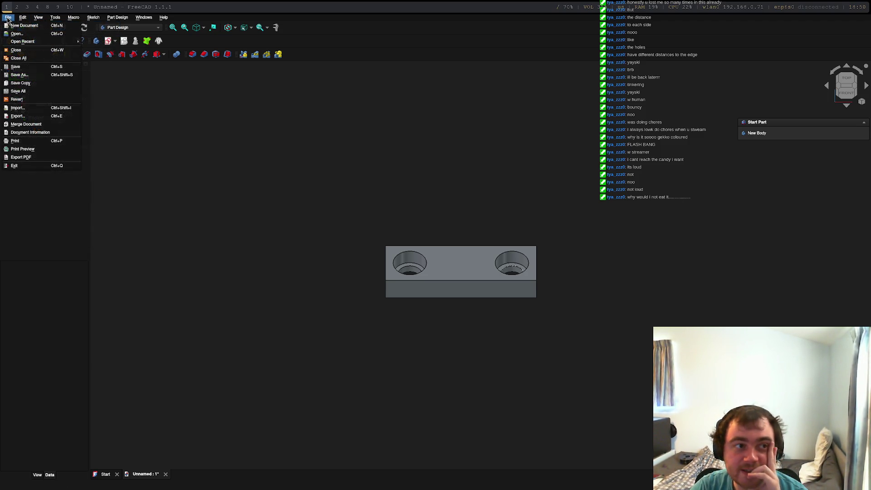
click(10, 26)
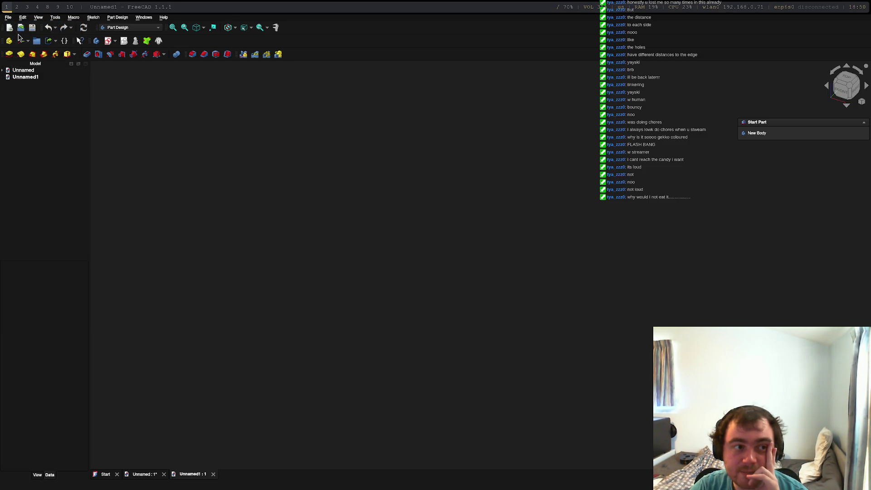
Expand and activate the Unnamed document holding the connector in the model tree
click(21, 71)
click(3, 71)
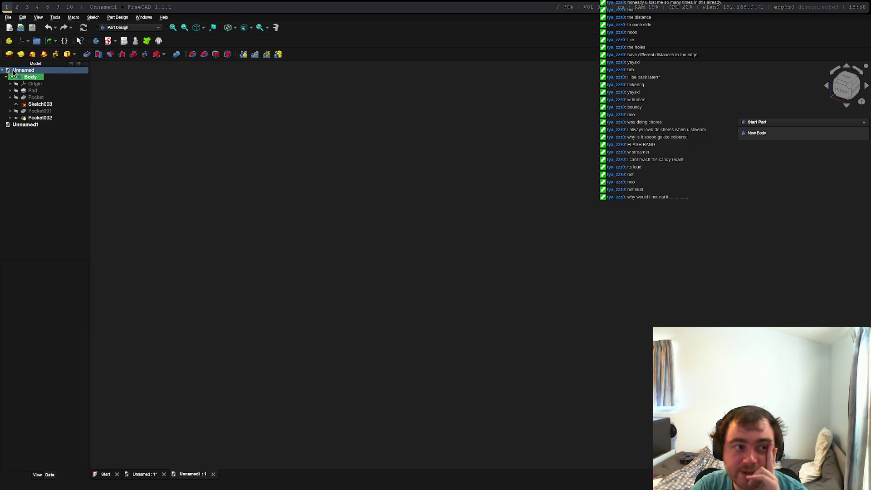
double_click(18, 71)
right_click(18, 70)
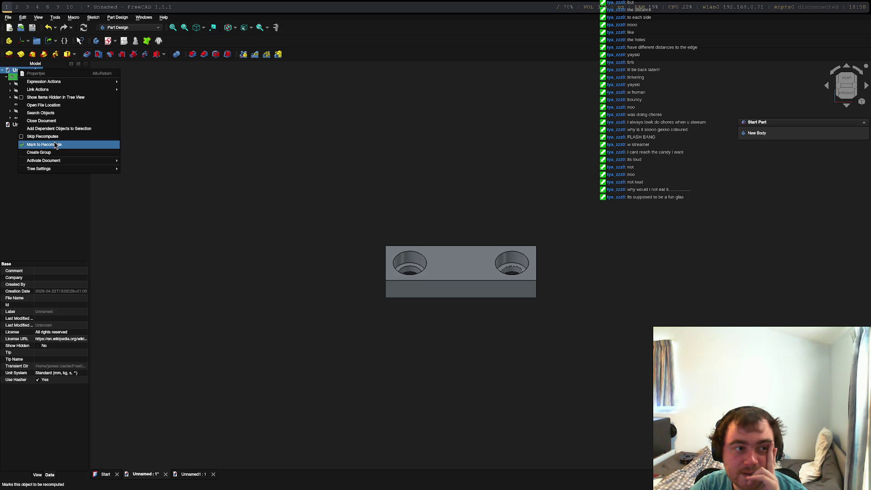
key(Up)
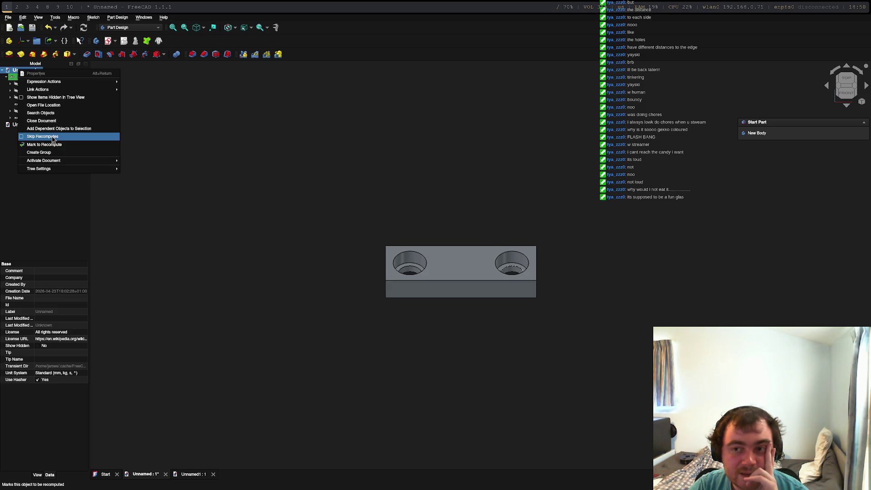
key(Escape)
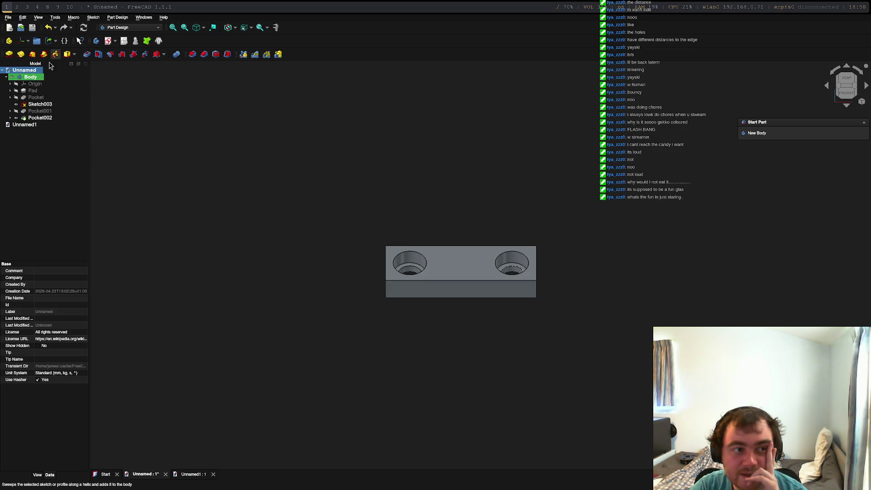
right_click(28, 74)
key(Escape)
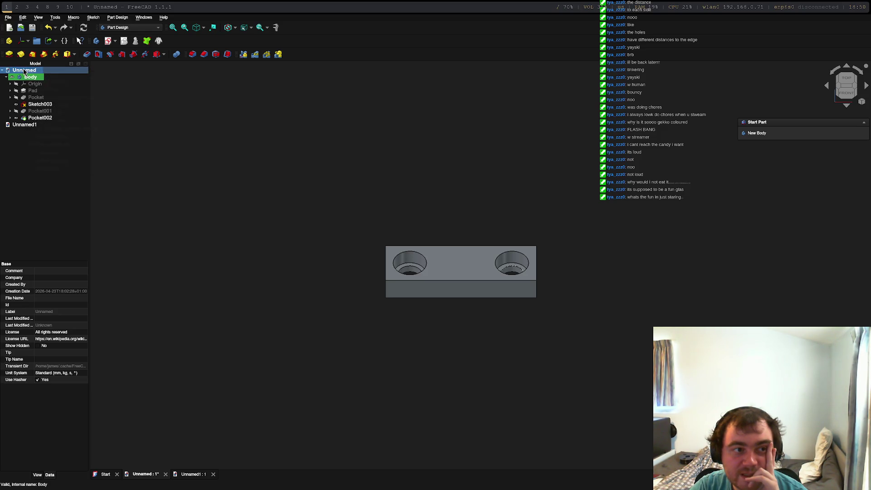
Switch to Unnamed1 and back to Unnamed, then bring up the File menu
click(28, 127)
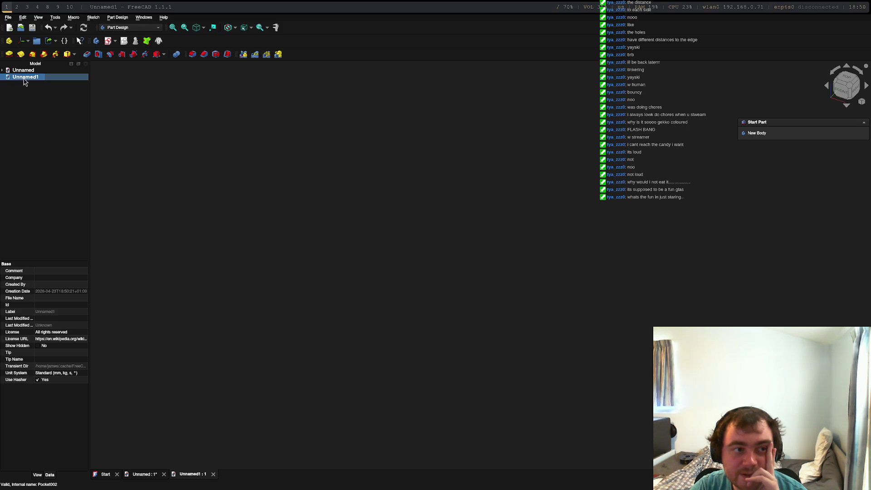
click(11, 71)
right_click(11, 70)
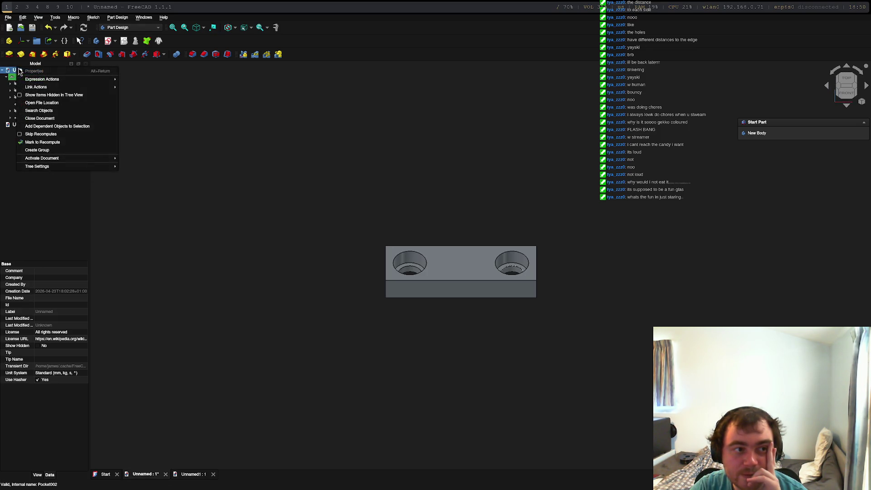
click(8, 18)
click(8, 17)
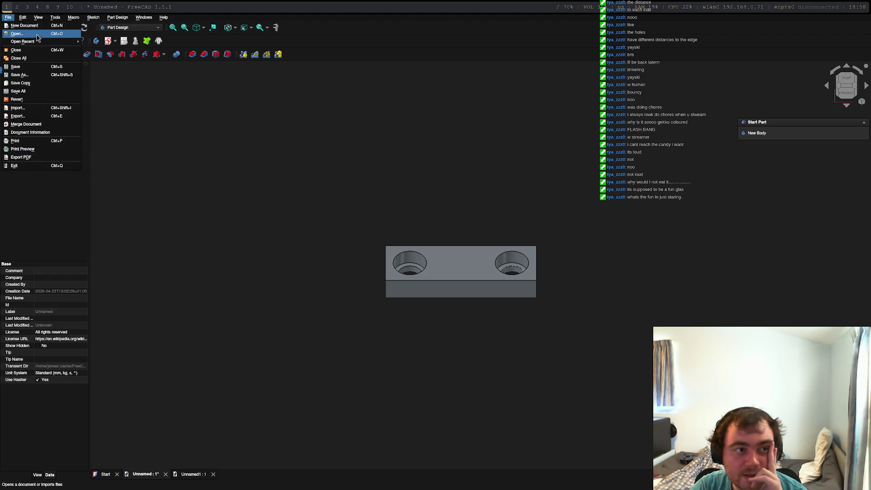
Save the connector document as Connector.FCStd
click(30, 71)
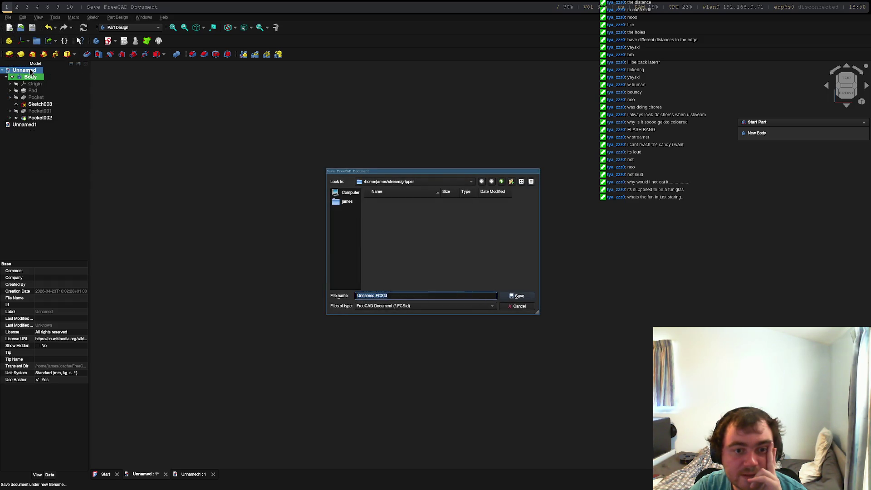
double_click(365, 296)
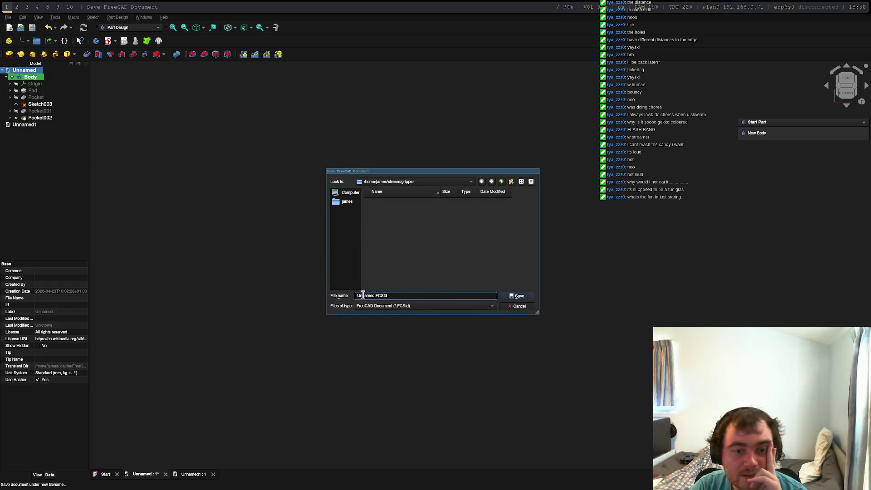
text(Connector)
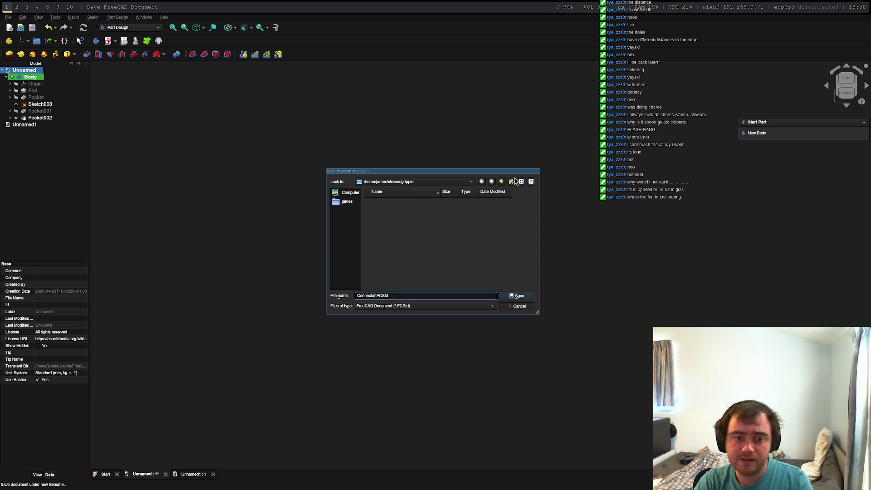
key(Return)
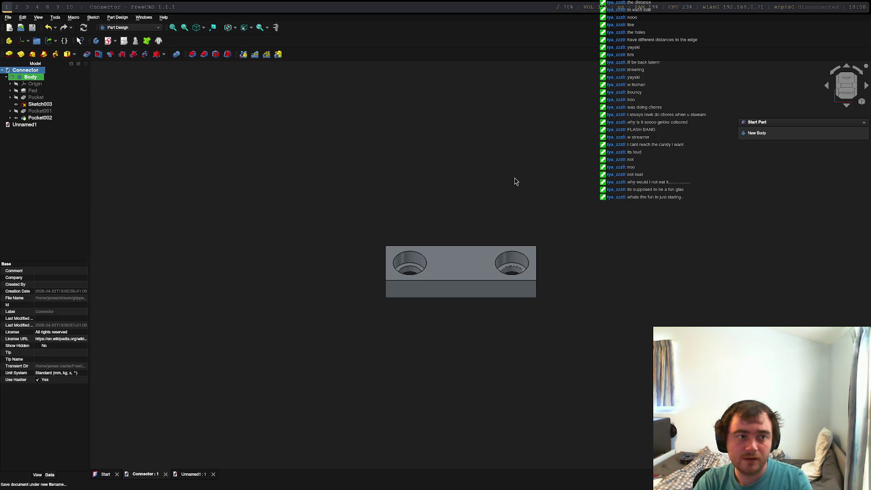
Select the empty Unnamed1 document and start saving it
click(26, 124)
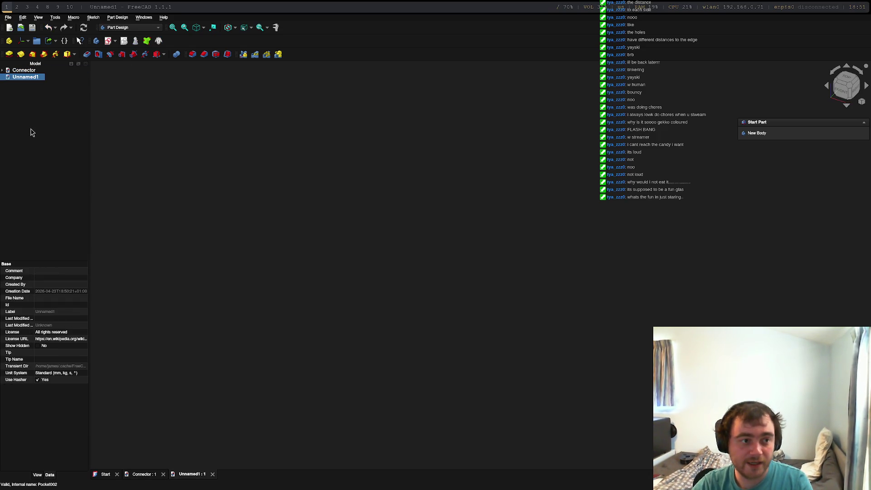
click(8, 18)
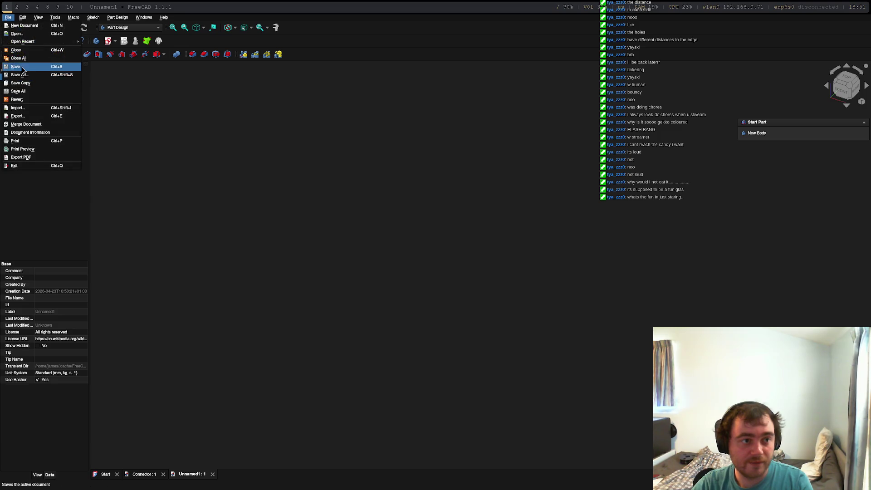
click(21, 75)
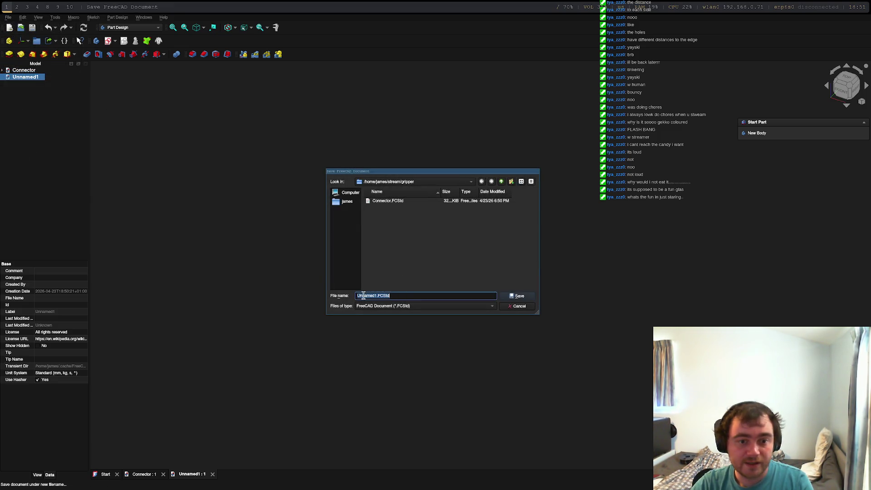
Save the empty document as gripper.FCStd
text(gripper)
key(Return)
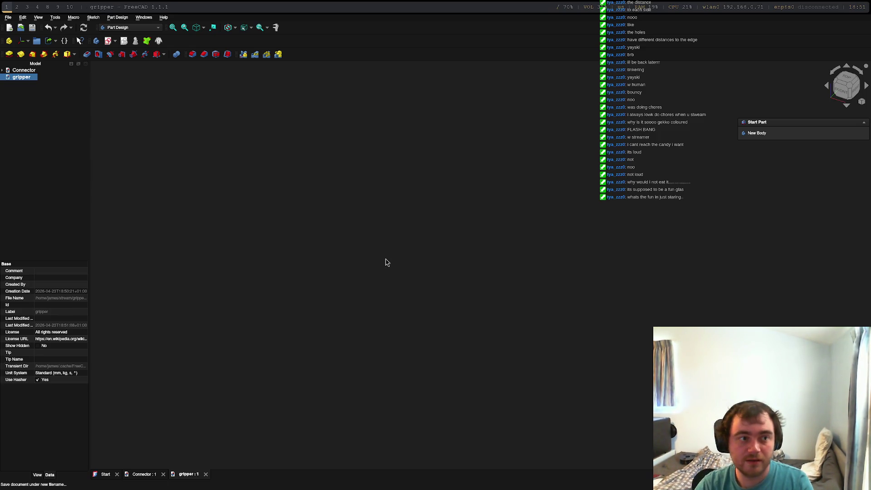
right_click(13, 76)
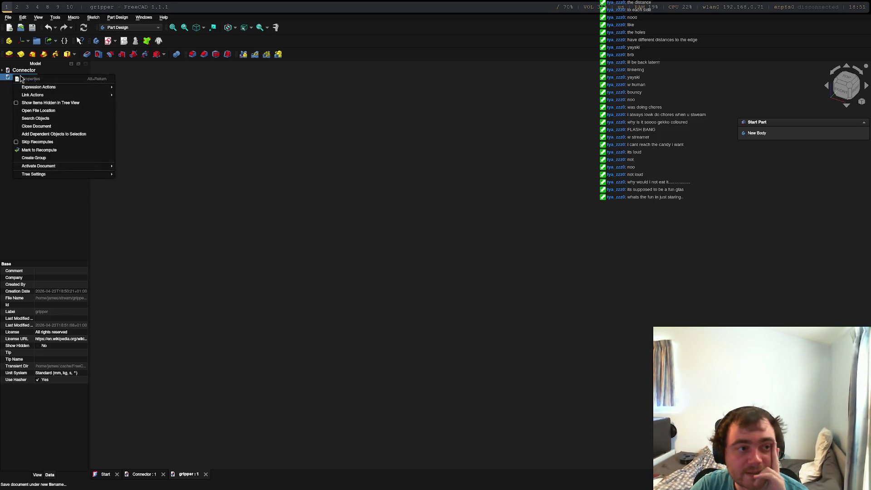
key(Escape)
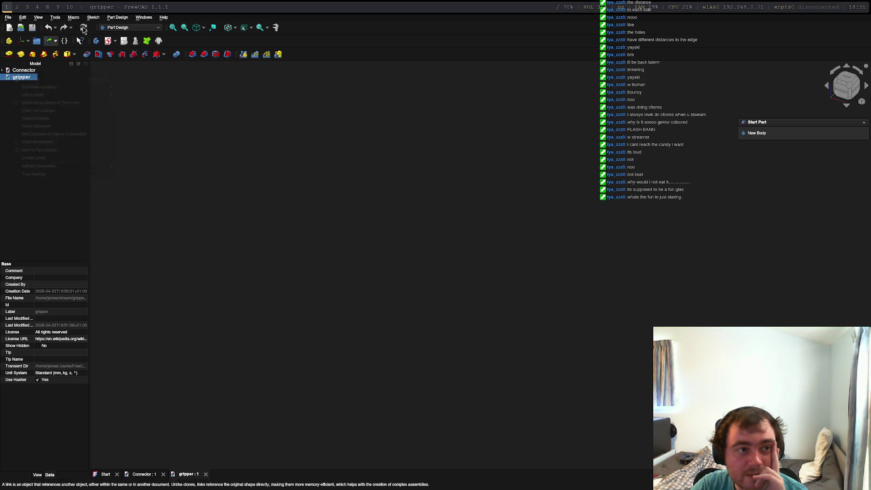
Switch the gripper document to the Assembly workbench
click(122, 28)
click(116, 4)
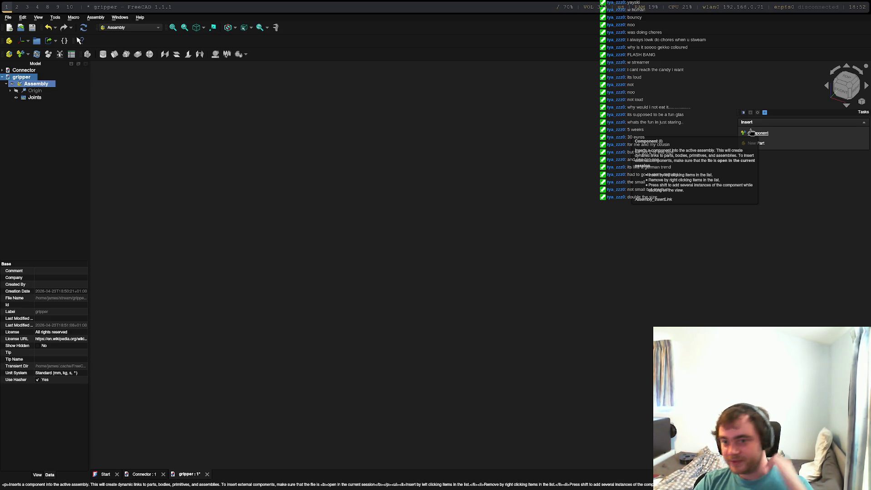
mouse_move(813, 117)
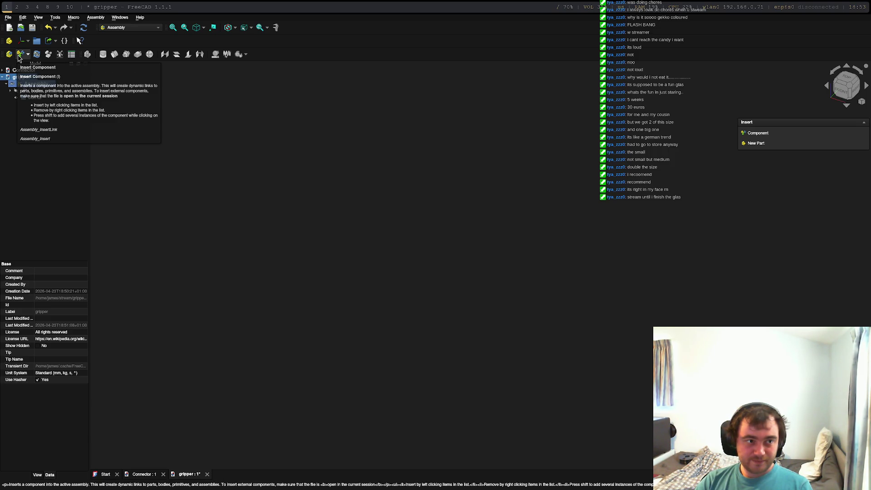
Insert the Connector document's Body into the gripper assembly and answer the grounding prompt
click(18, 58)
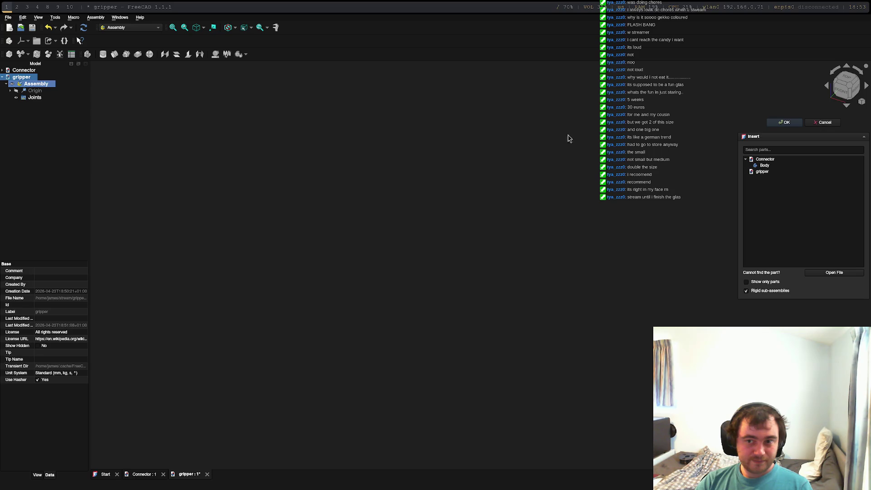
click(765, 159)
double_click(765, 160)
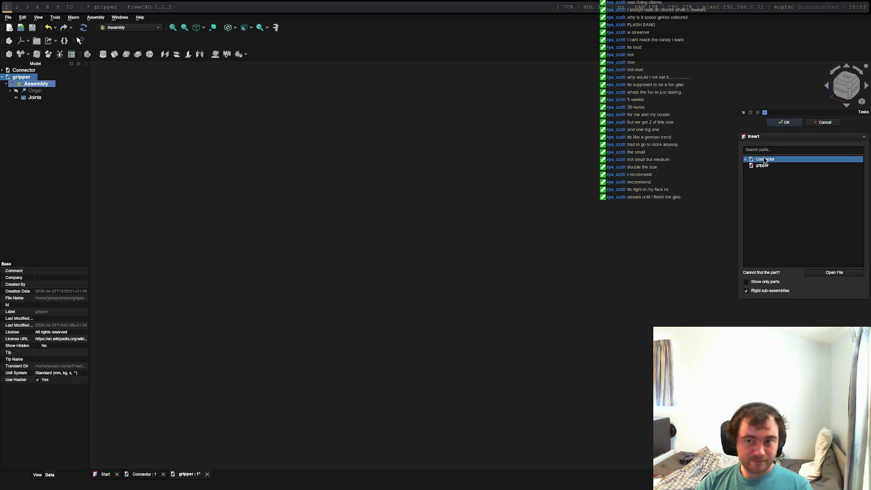
double_click(765, 160)
click(766, 166)
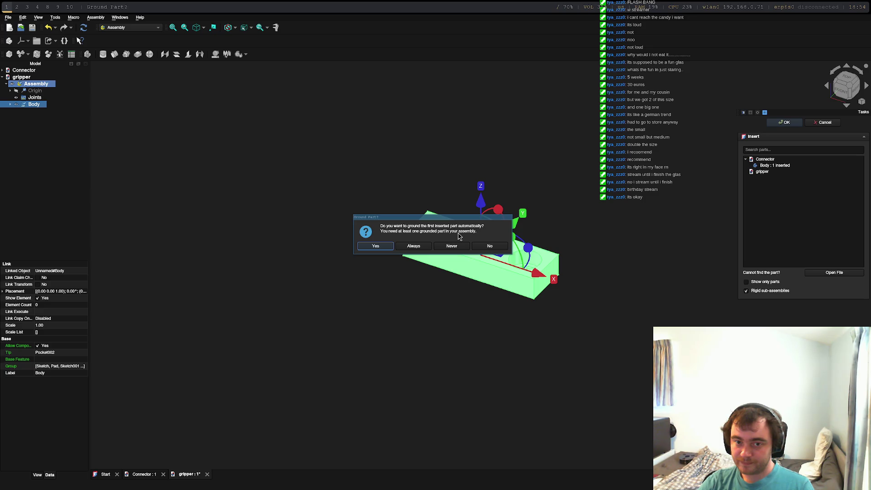
click(489, 246)
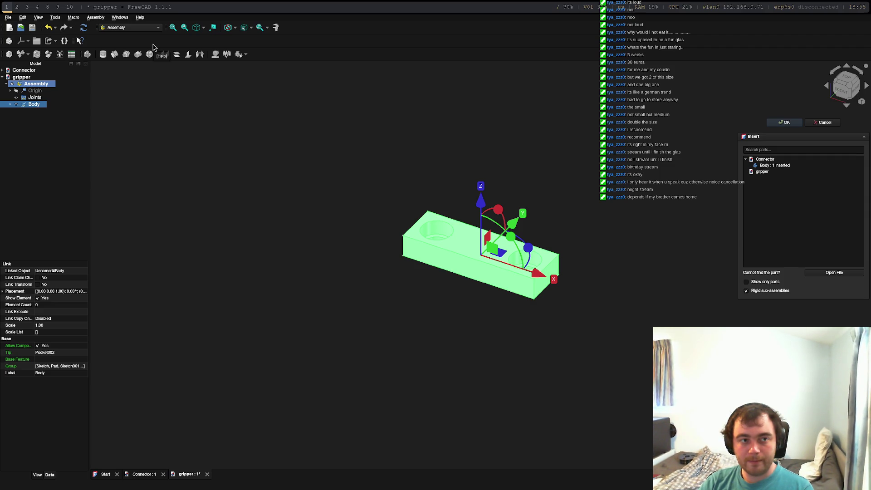
Clear the selection on the inserted Connector body
click(40, 131)
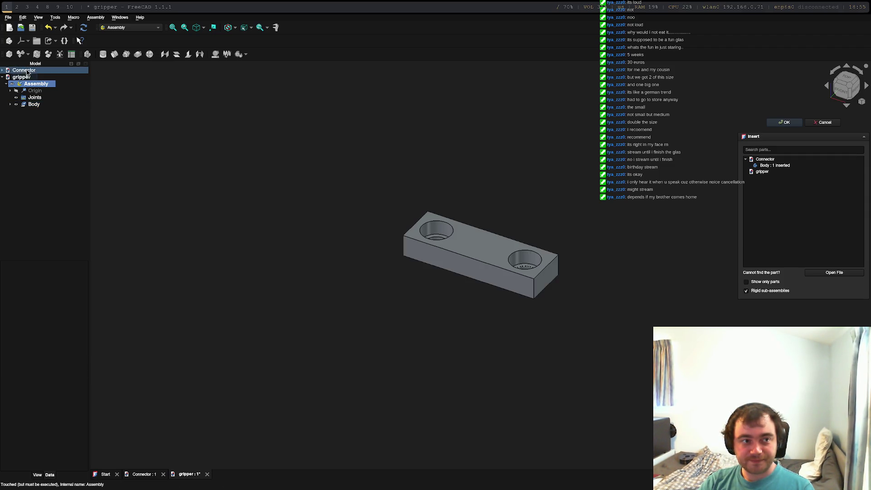
Make Connector the active document and look through the File and tree menus without changes
click(9, 17)
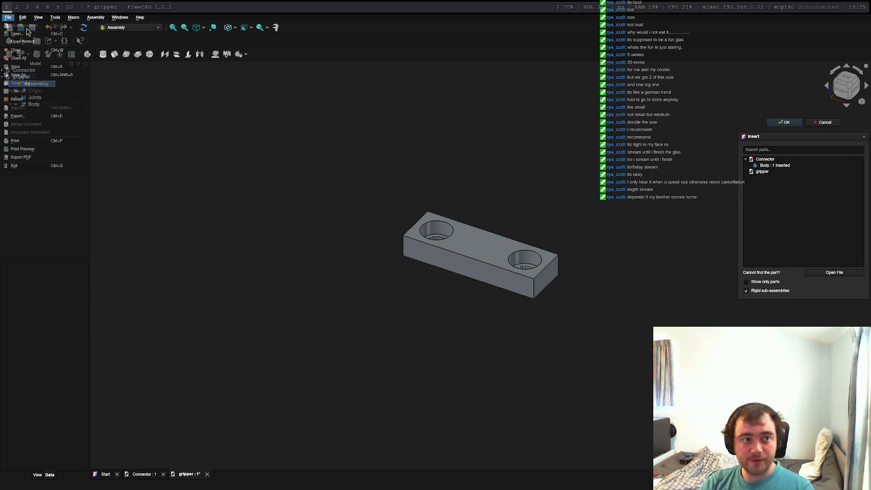
click(19, 75)
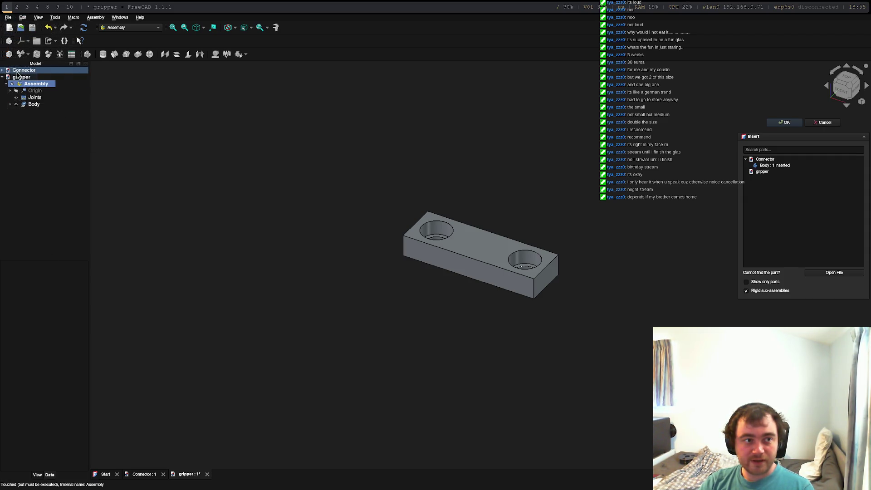
double_click(20, 70)
click(8, 17)
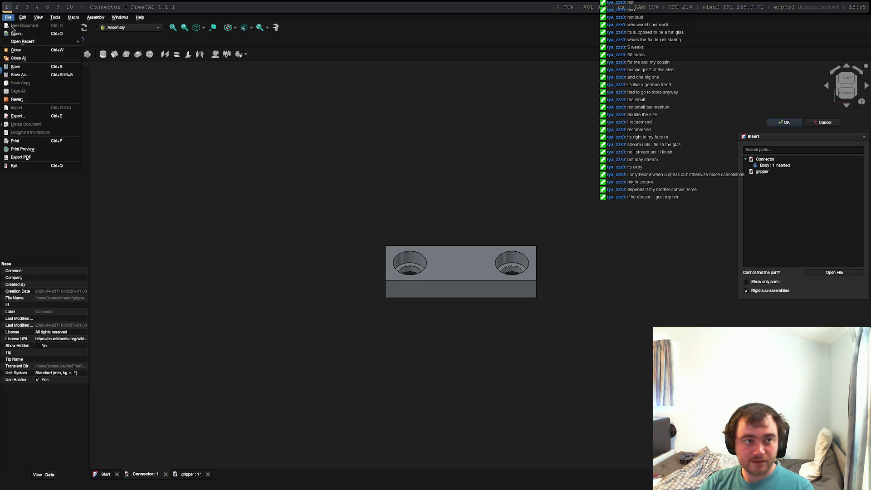
click(252, 167)
right_click(28, 158)
click(8, 17)
click(8, 17)
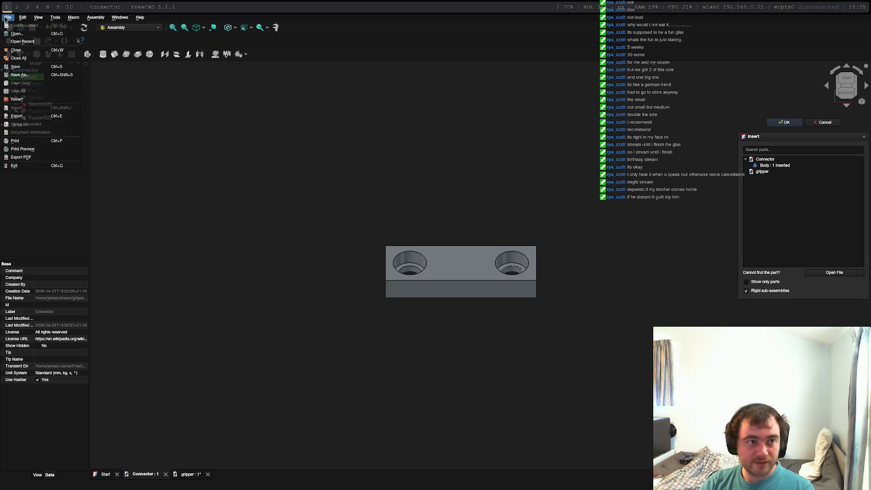
Check the workbench list keeping Assembly, and make gripper the active document again
click(127, 27)
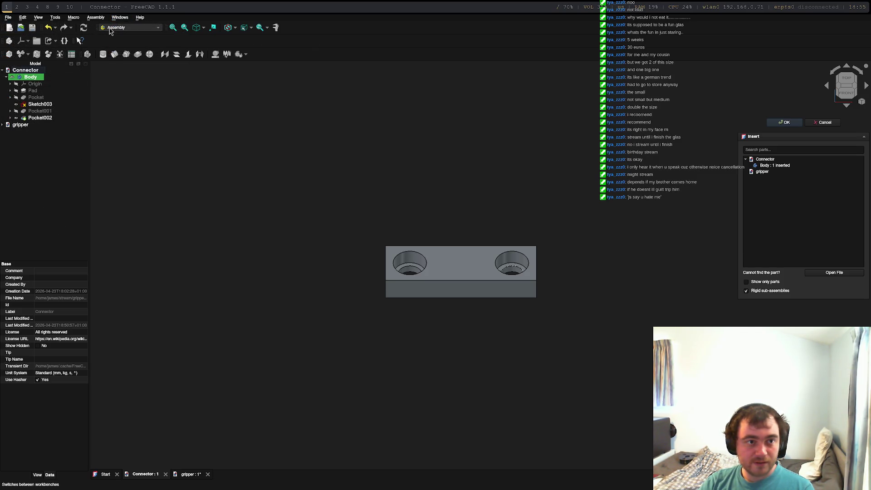
click(127, 28)
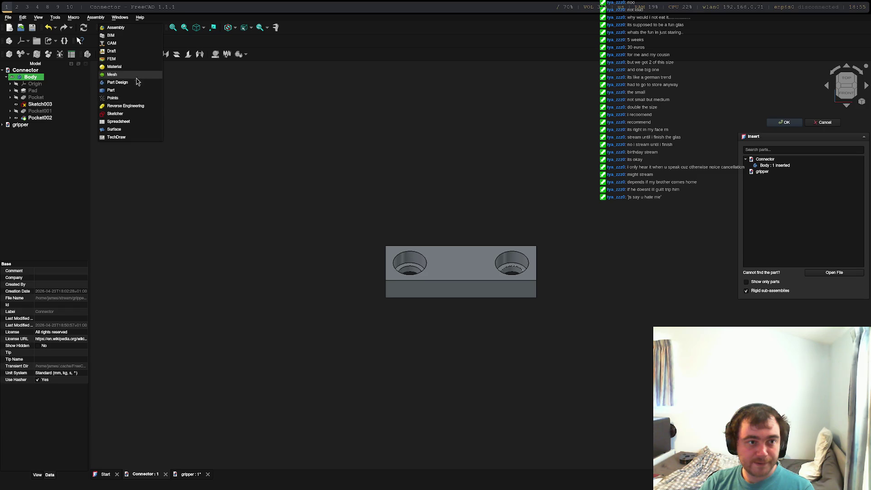
click(46, 109)
right_click(20, 181)
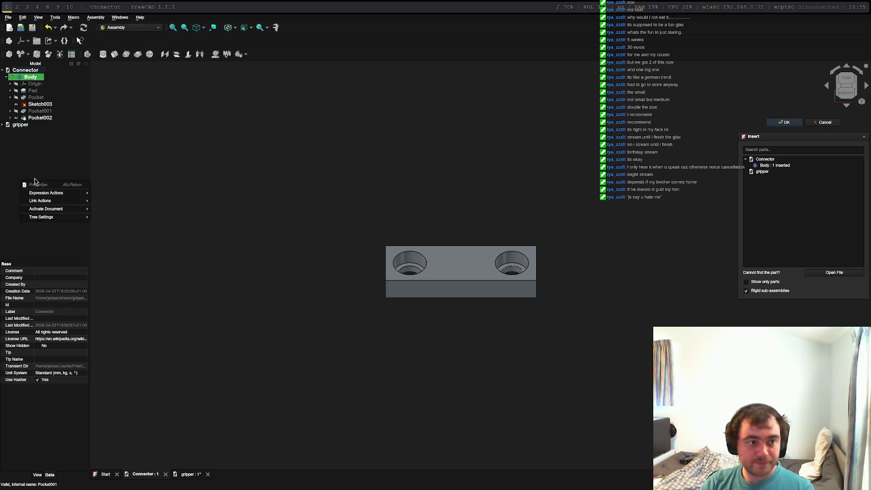
click(15, 124)
click(29, 85)
click(8, 17)
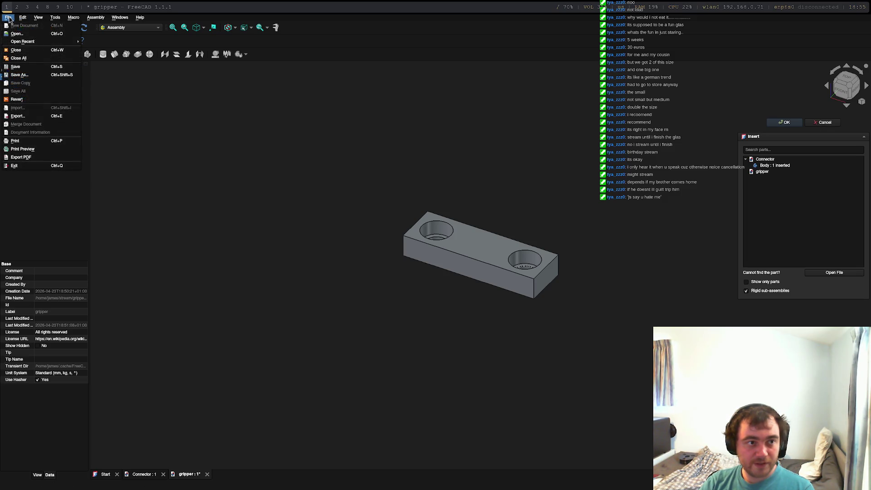
click(57, 234)
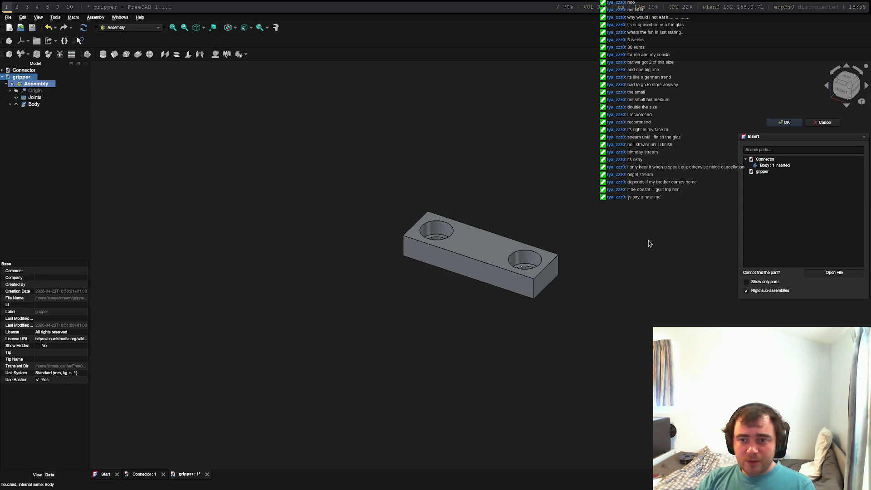
Cancel browsing for another file and confirm the Connector body insertion with OK
click(829, 275)
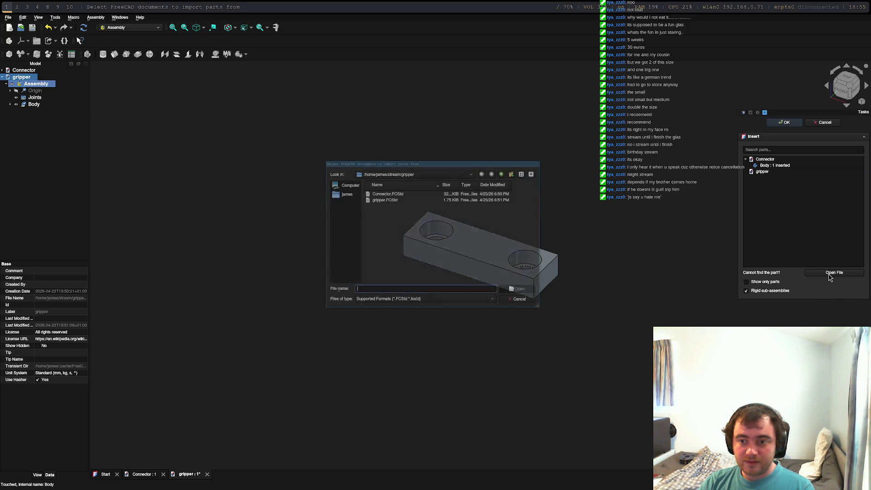
click(520, 299)
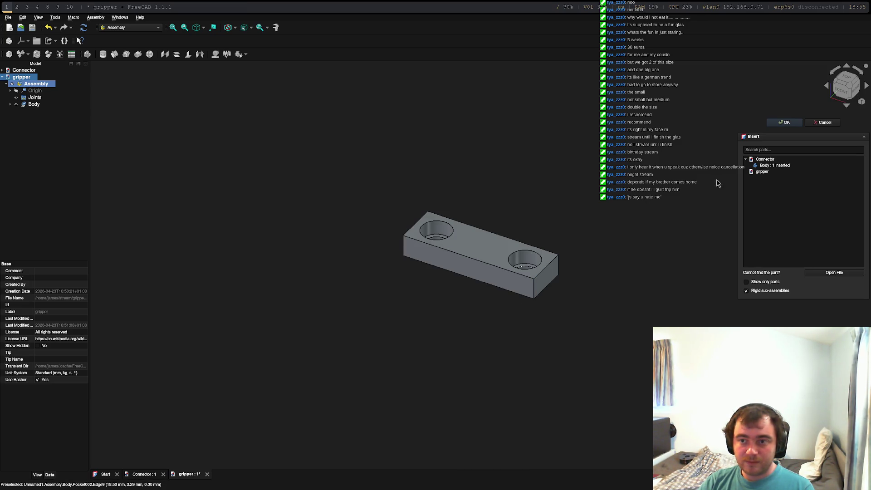
click(779, 124)
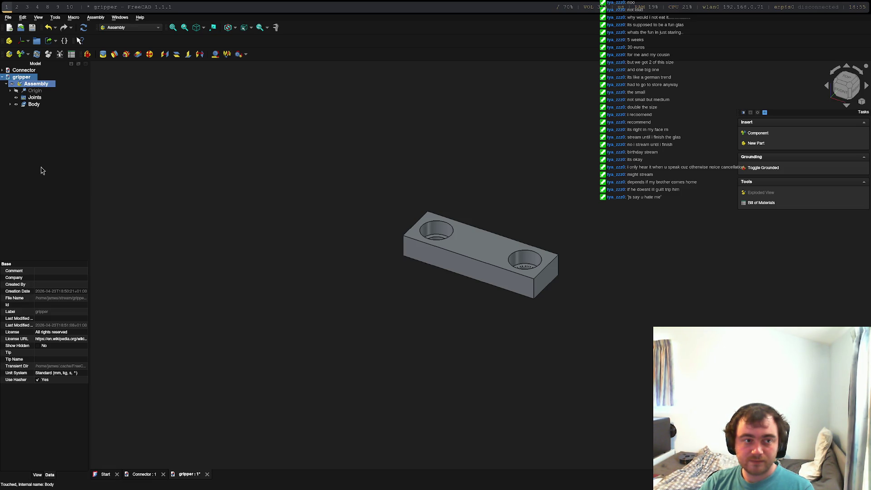
Create a new document, save it as base.FCStd in the gripper folder, and select it
click(7, 18)
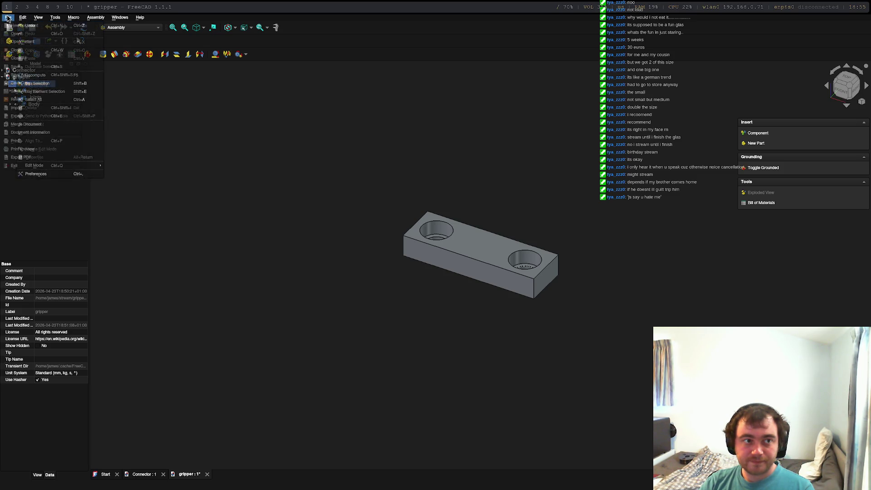
click(10, 26)
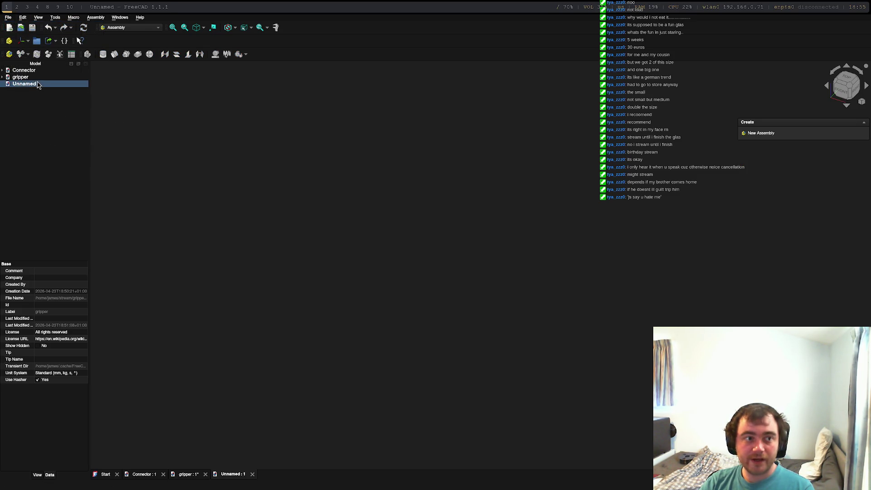
click(7, 17)
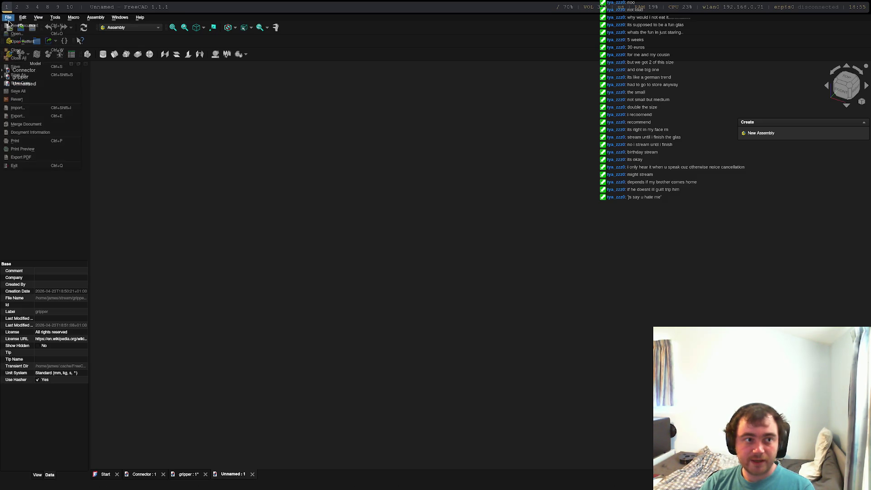
click(26, 68)
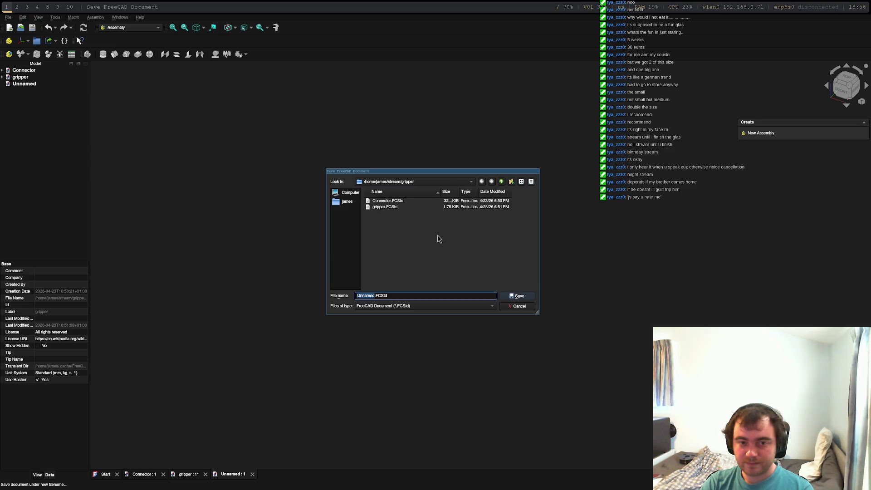
text(base)
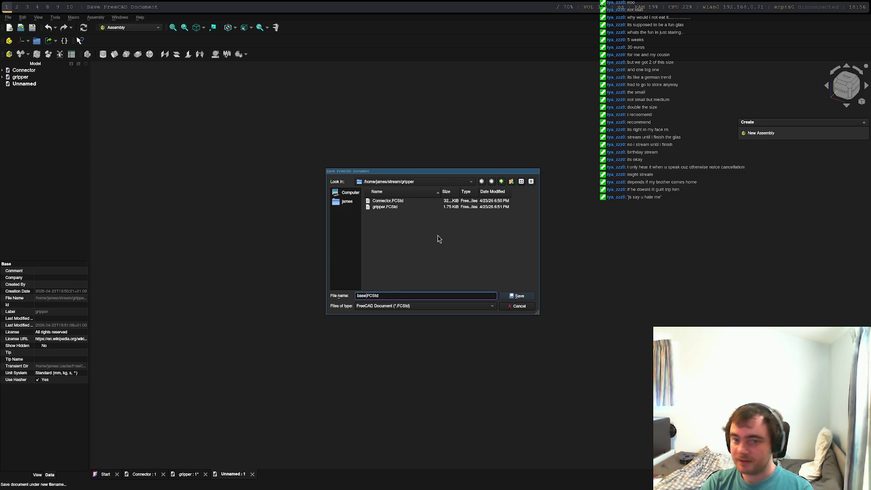
key(Return)
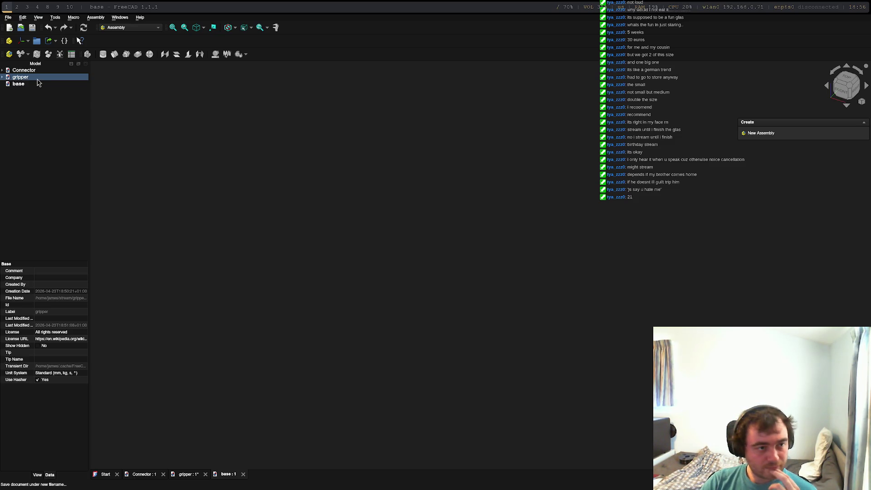
click(31, 86)
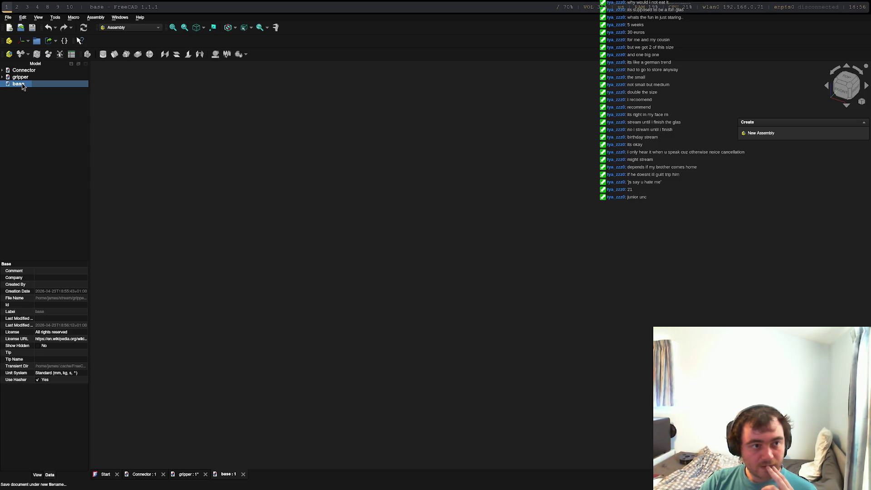
Switch to the Part Design workbench and add a new Body to the base document
click(129, 27)
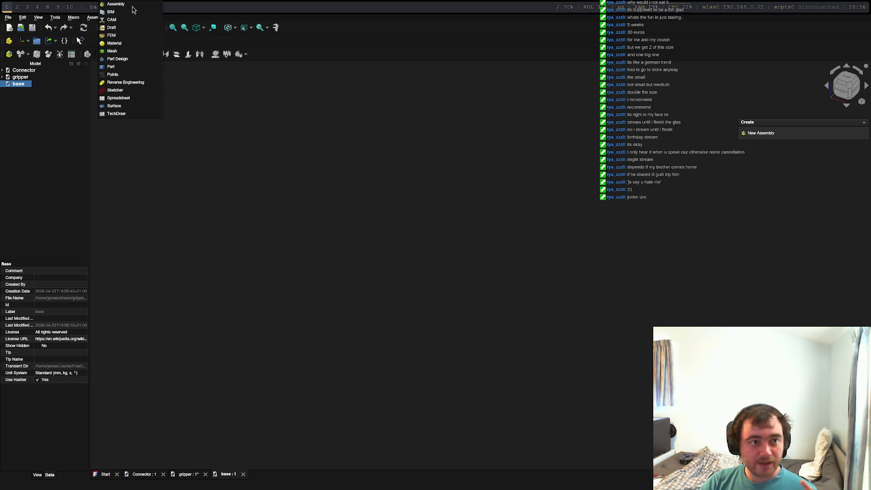
click(126, 60)
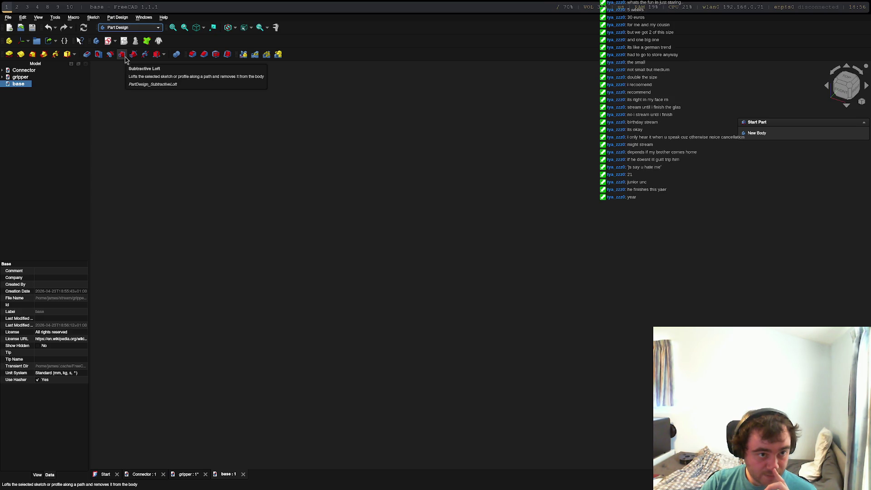
click(764, 133)
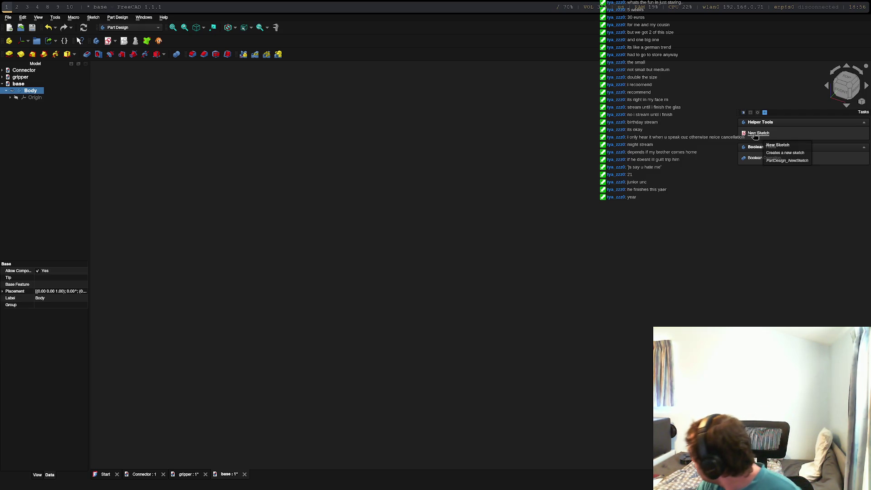